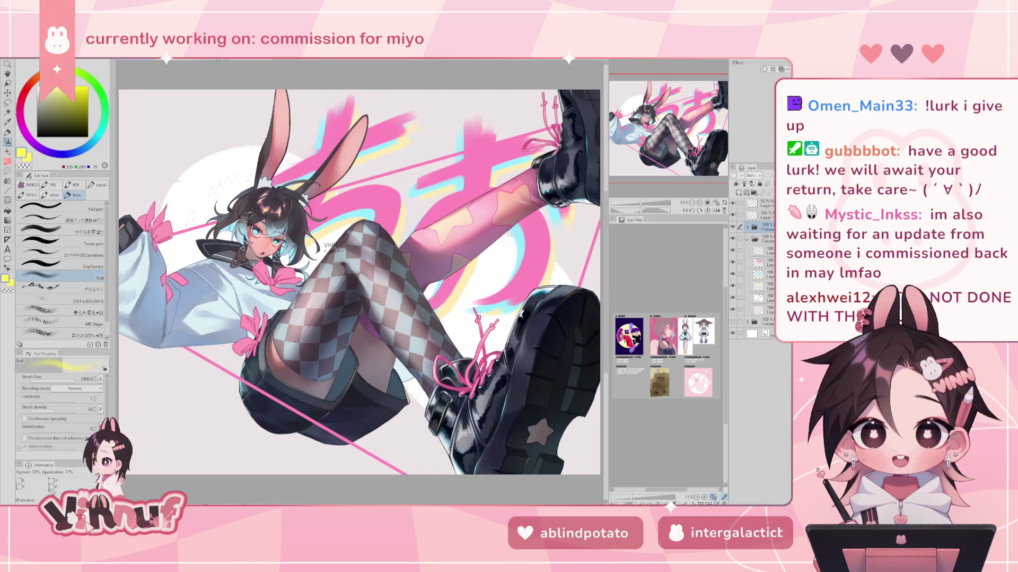
Step: Look over the chibi duo and yellow-shirt canvases, then return to the bunny-girl illustration
left_click(236, 60)
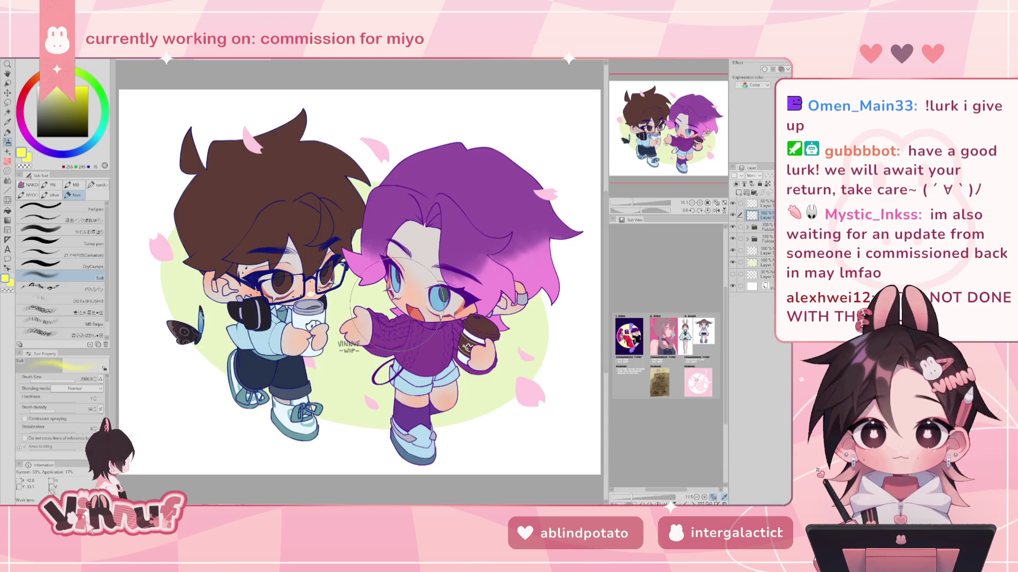
left_click(236, 60)
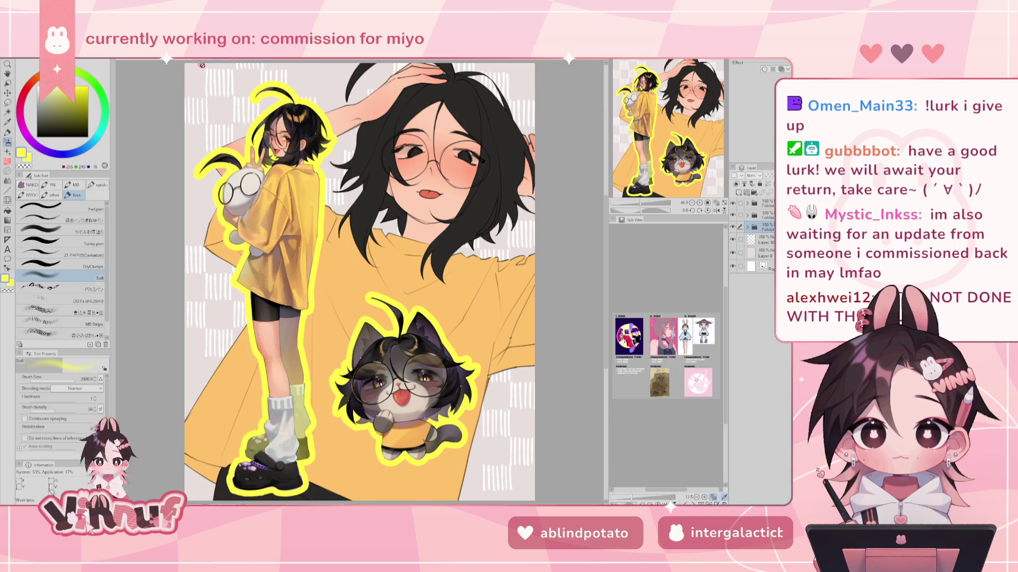
left_click(146, 65)
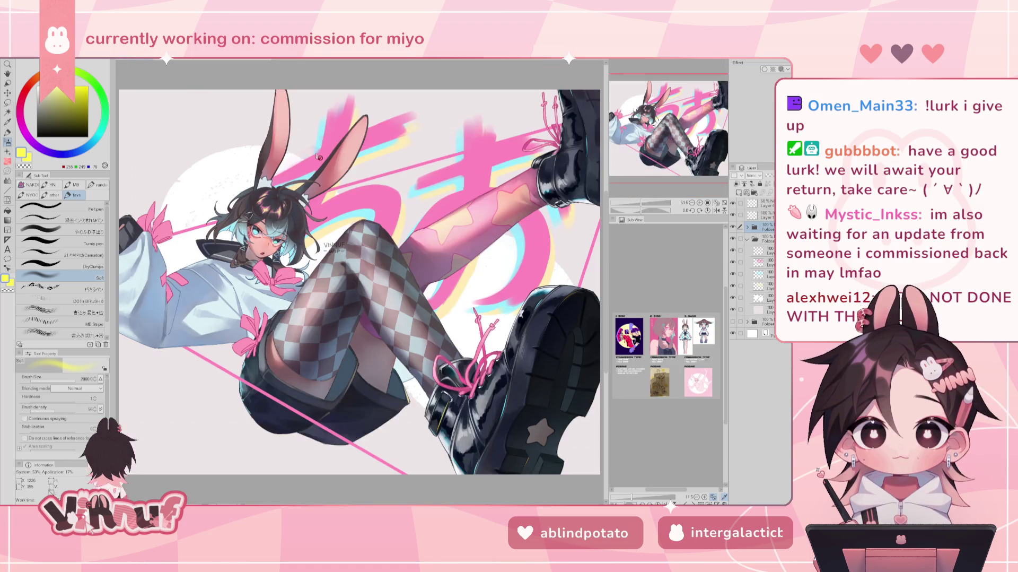
Step: Expand the layer folder, toggle two layers' visibility, and select a lower layer
left_click(747, 226)
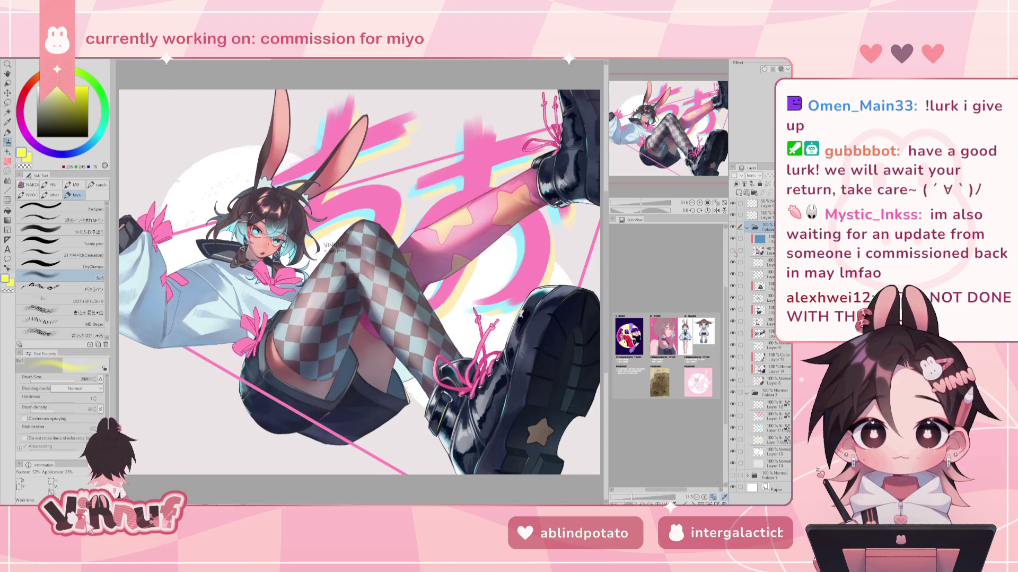
left_click(733, 250)
left_click(734, 262)
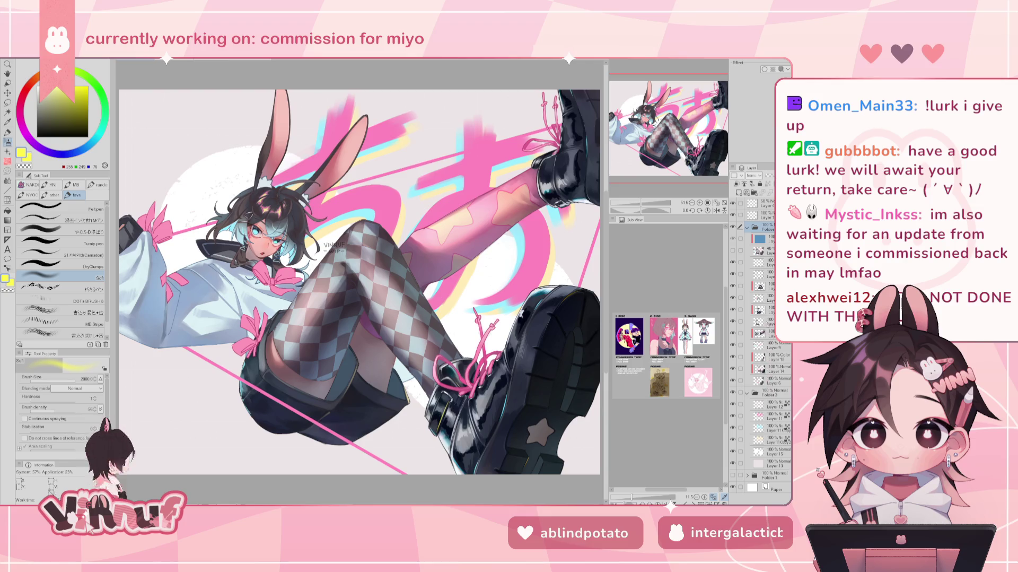
left_click(766, 311)
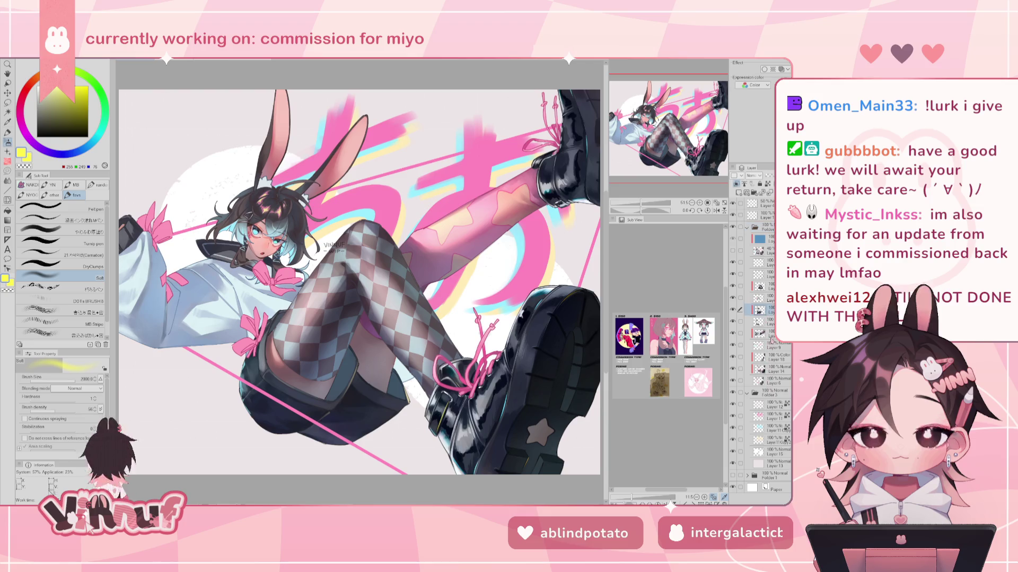
left_click(764, 333)
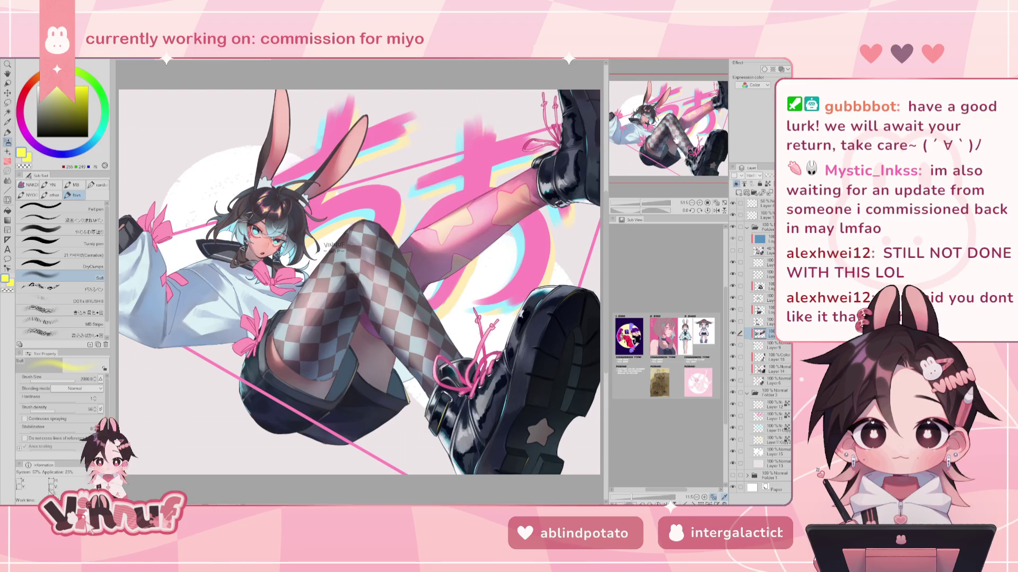
Step: Pan and tilt the view, toggle a layer's visibility, and zoom to about 100% on the face
left_click_drag(677, 139, 674, 136)
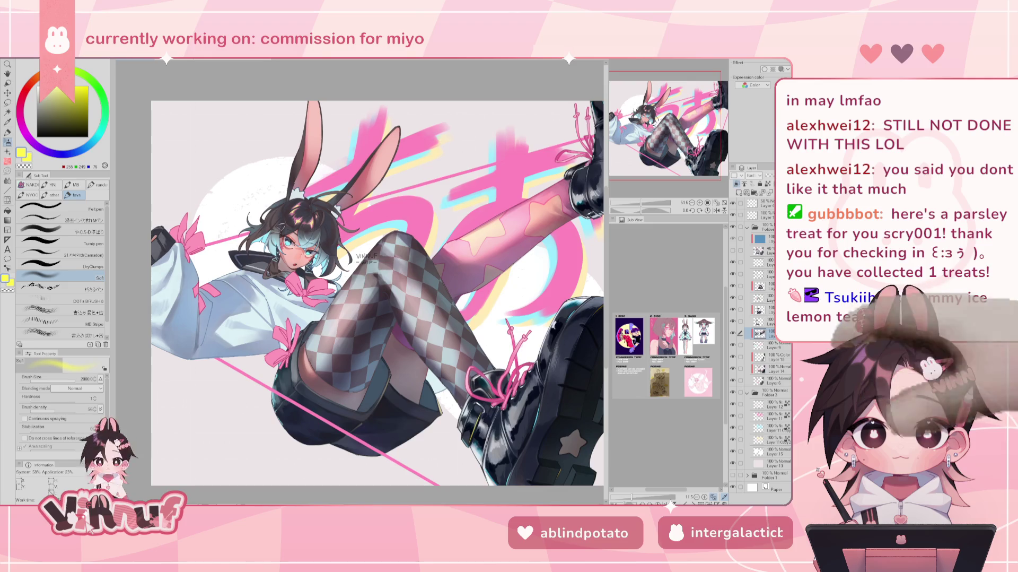
mouse_move(371, 291)
left_mouse_down()
mouse_move(367, 284)
mouse_move(385, 292)
left_mouse_up()
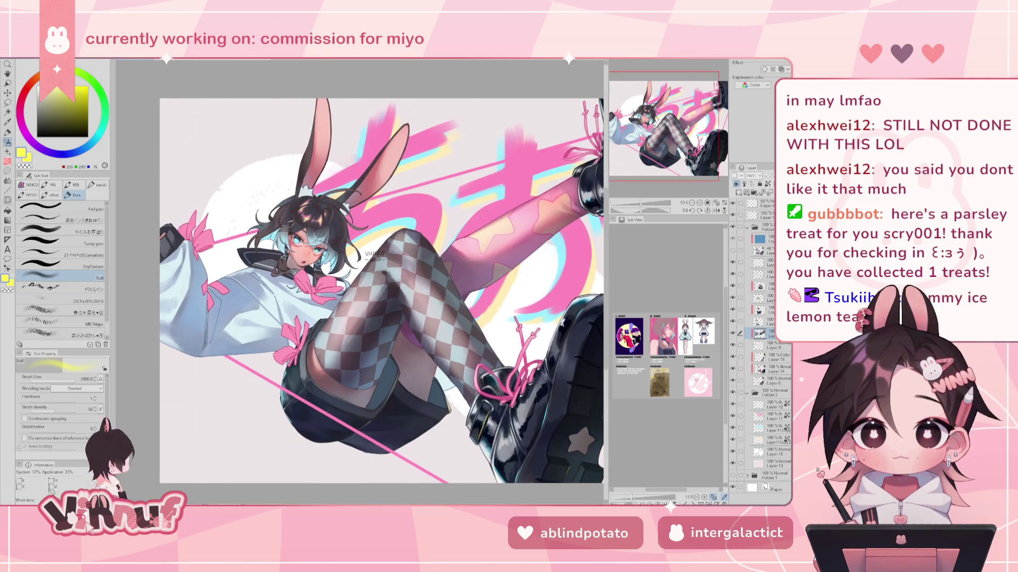
left_click(734, 334)
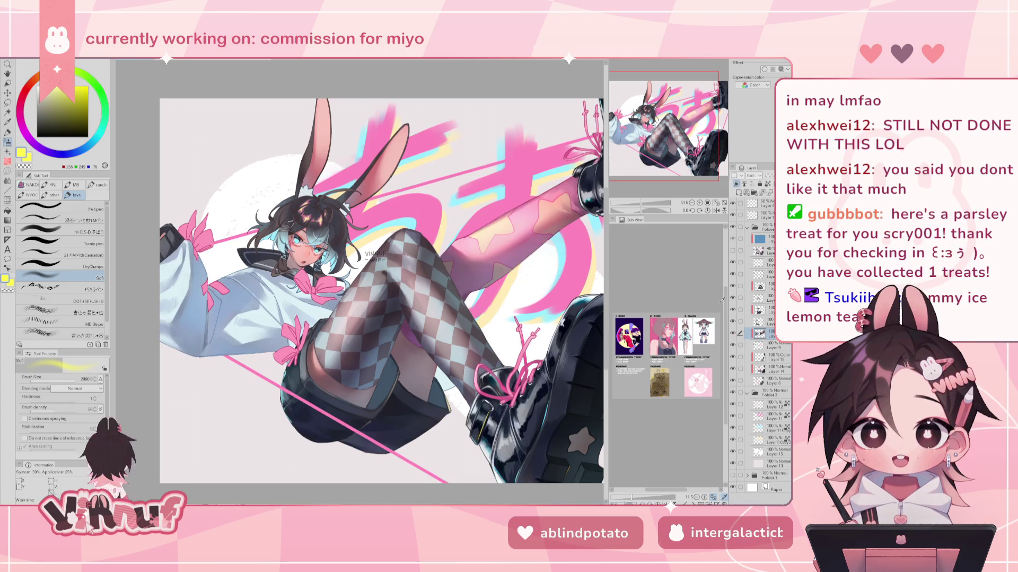
scroll(372, 281, "up", 5)
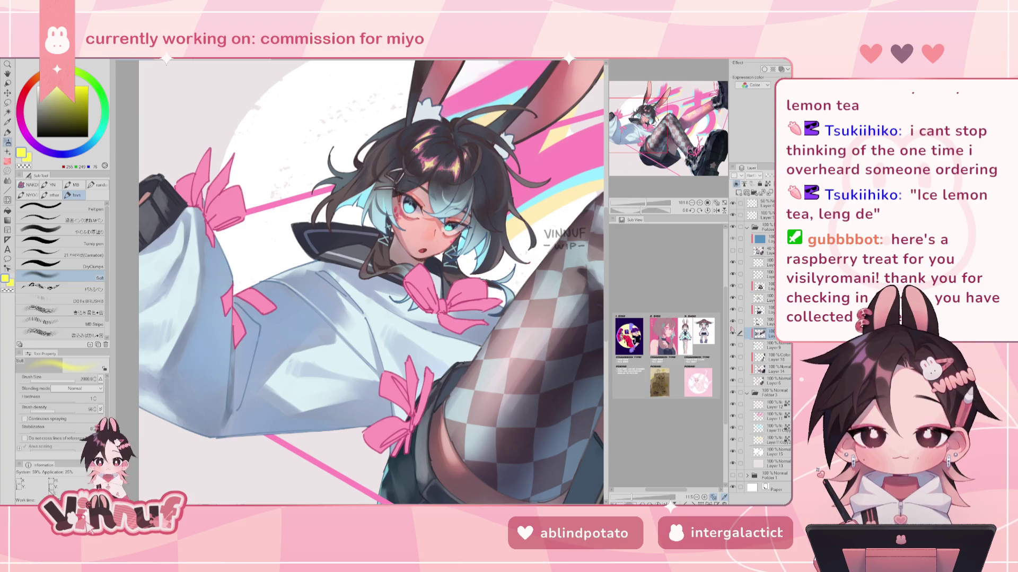
Step: Zoom out and tilt the view slightly to show the whole illustration
left_click_drag(646, 203, 644, 207)
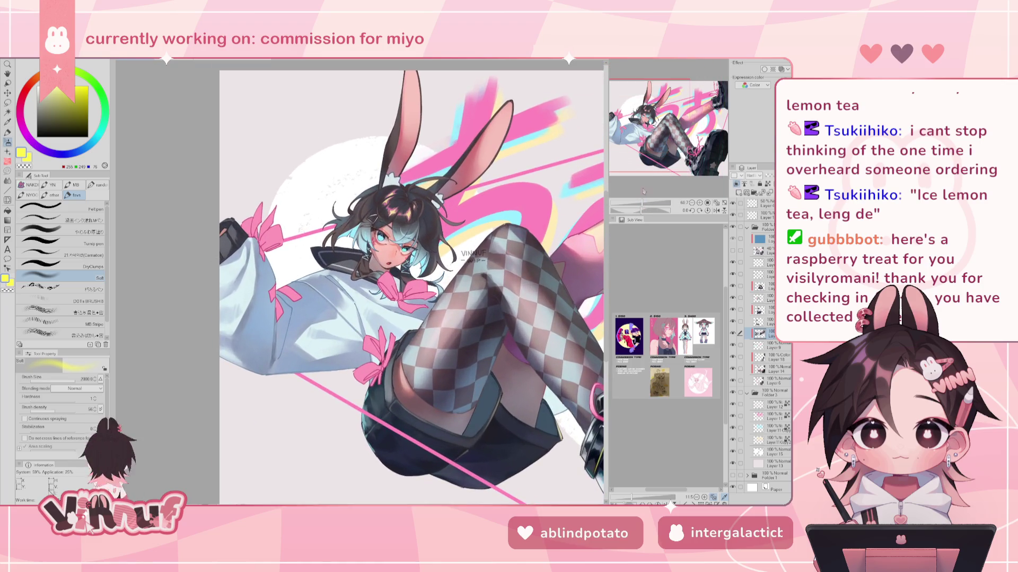
left_click_drag(655, 112, 673, 112)
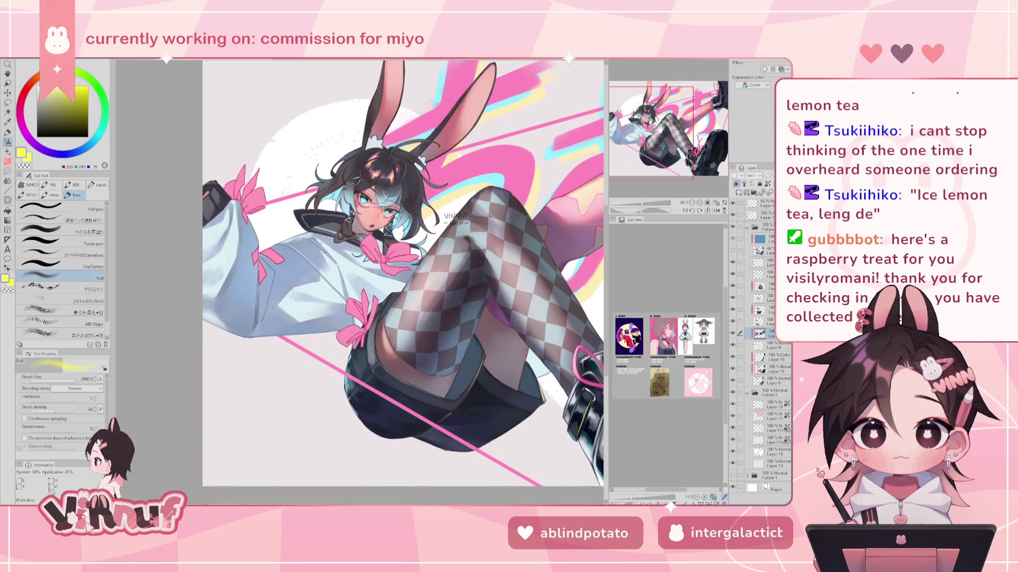
key("minus")
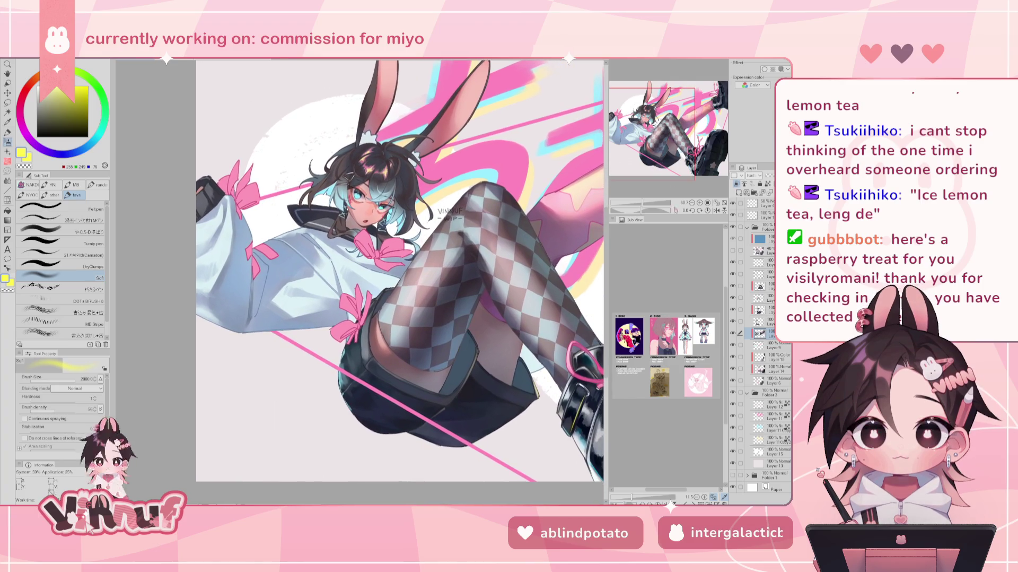
left_click_drag(642, 203, 643, 204)
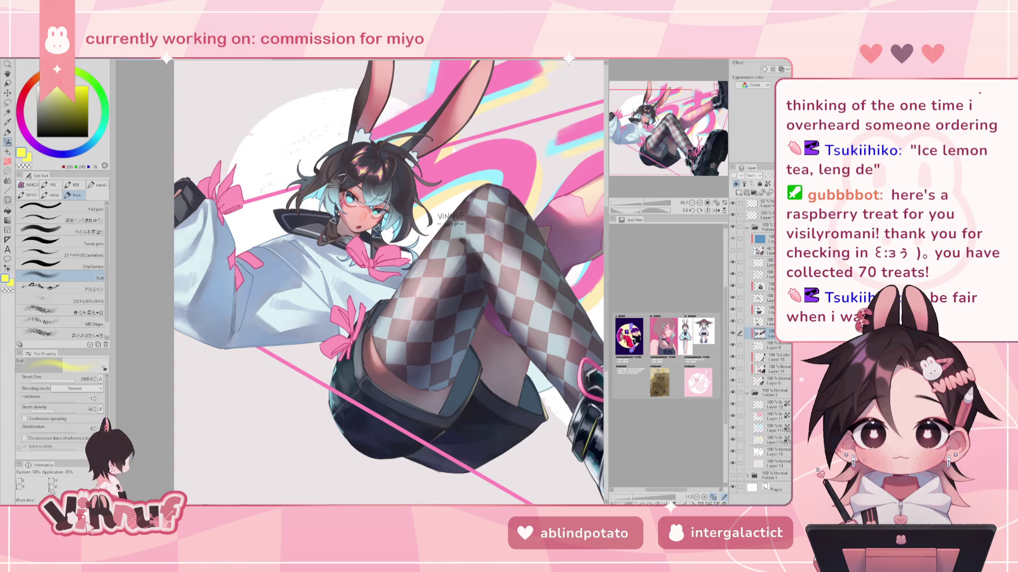
Step: Use the やわらか塗り blending brush on a mirrored canvas to blend the yellow-green stroke by the bow
left_click(85, 230)
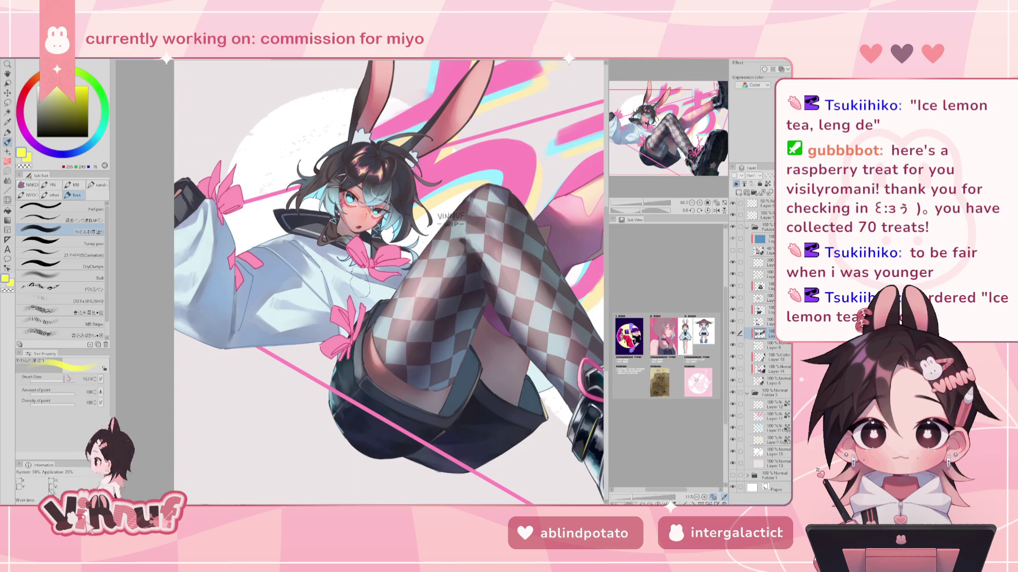
key("h")
left_click_drag(421, 342, 395, 340)
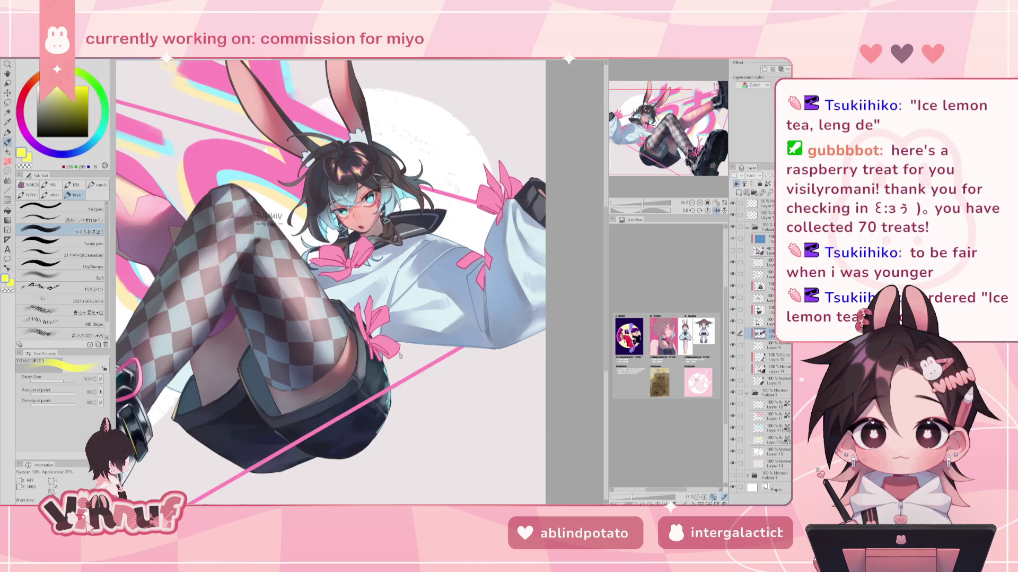
Step: Sample the hair's light blue, shrink the brush considerably, then mirror and rotate the view about 34°
left_click(406, 187, "alt")
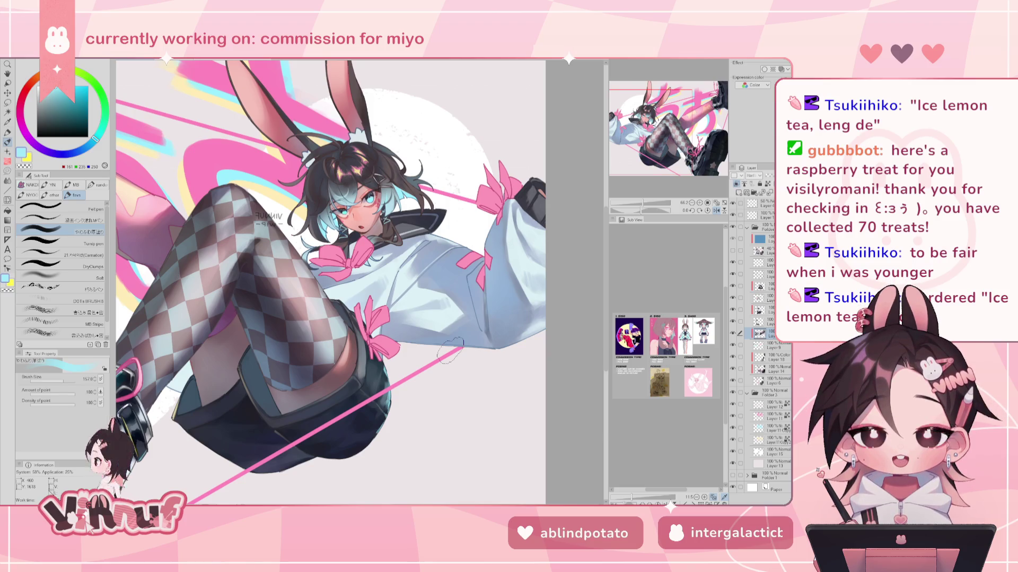
left_click(61, 381)
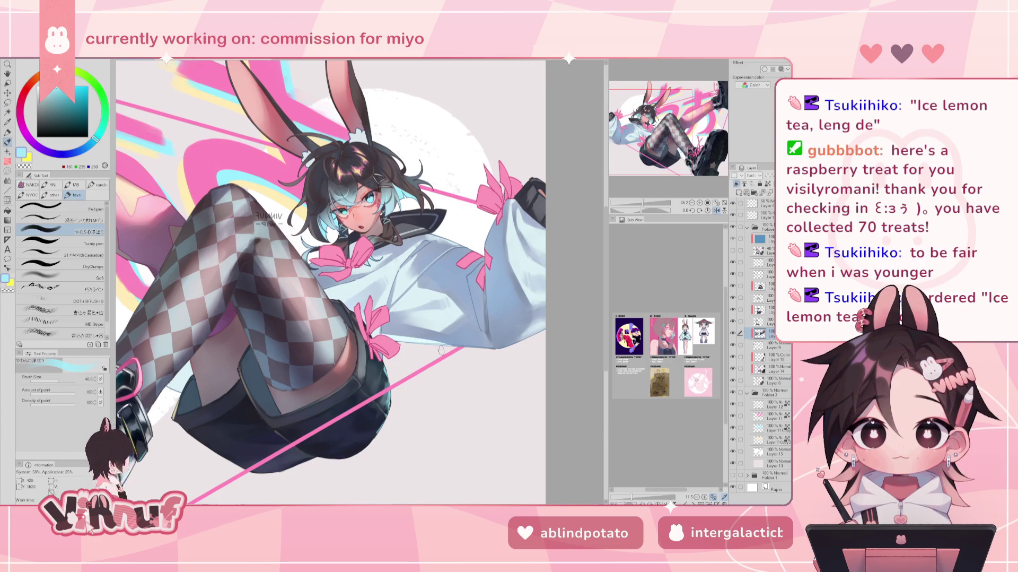
key("h")
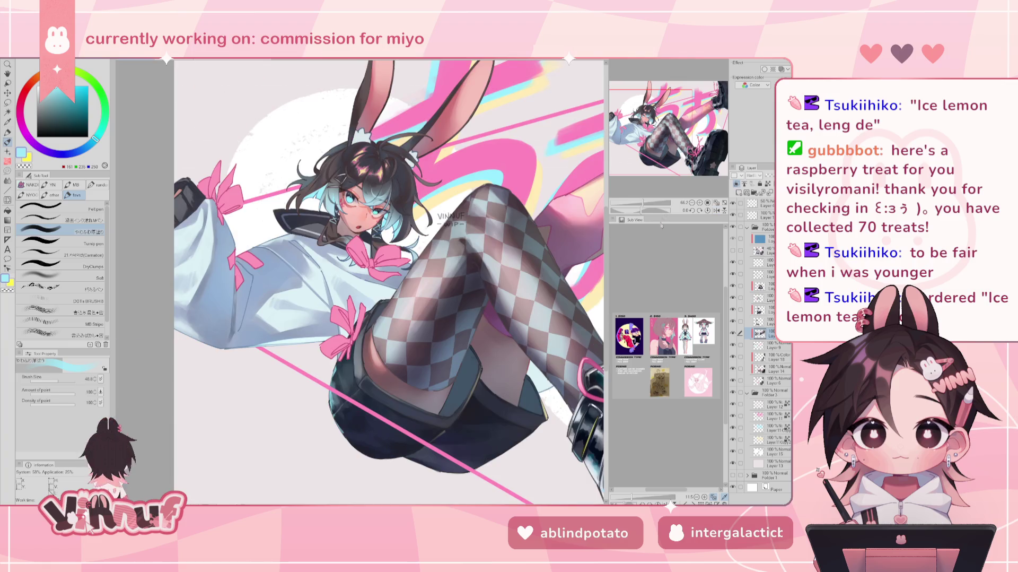
left_click_drag(435, 159, 328, 122)
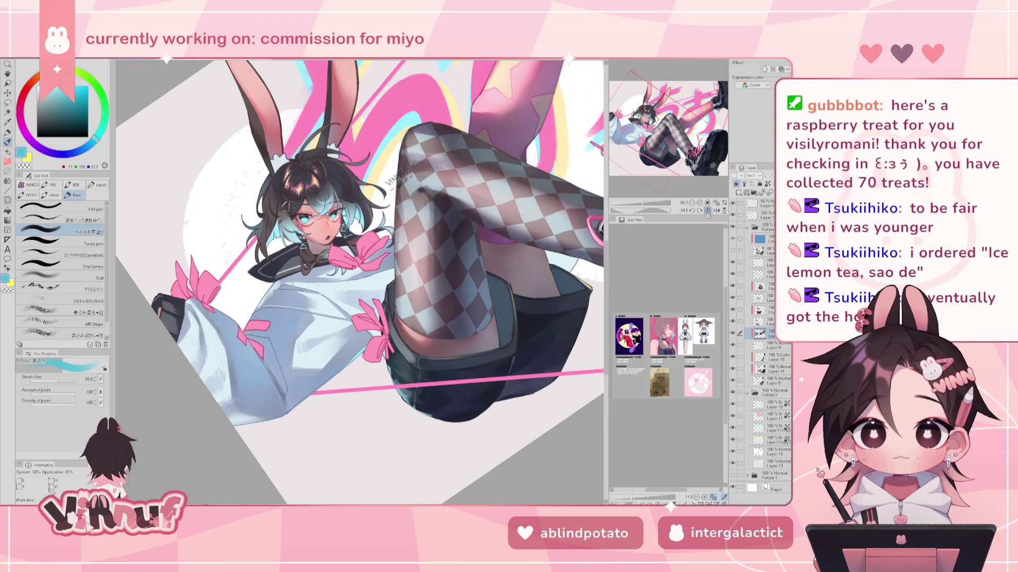
Step: Reset the view rotation, flip the view back and forth to compare, and readjust the zoom
left_click(707, 210)
key("h")
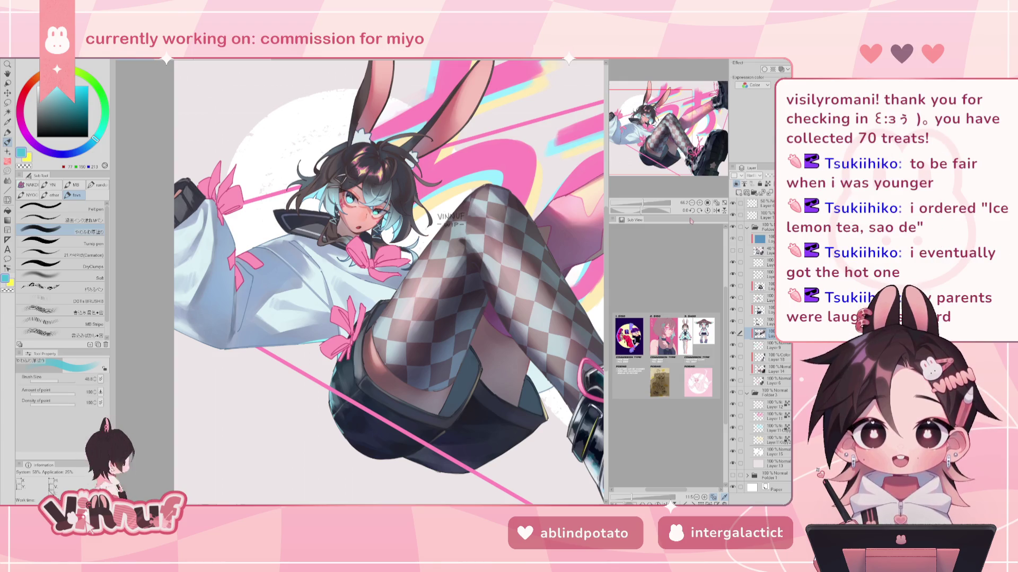
key("h")
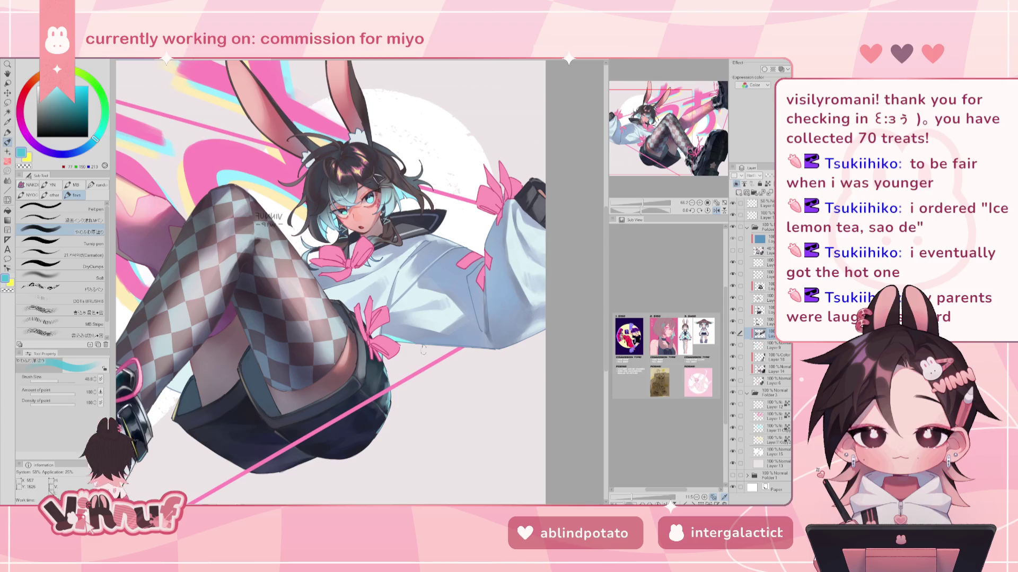
key("h")
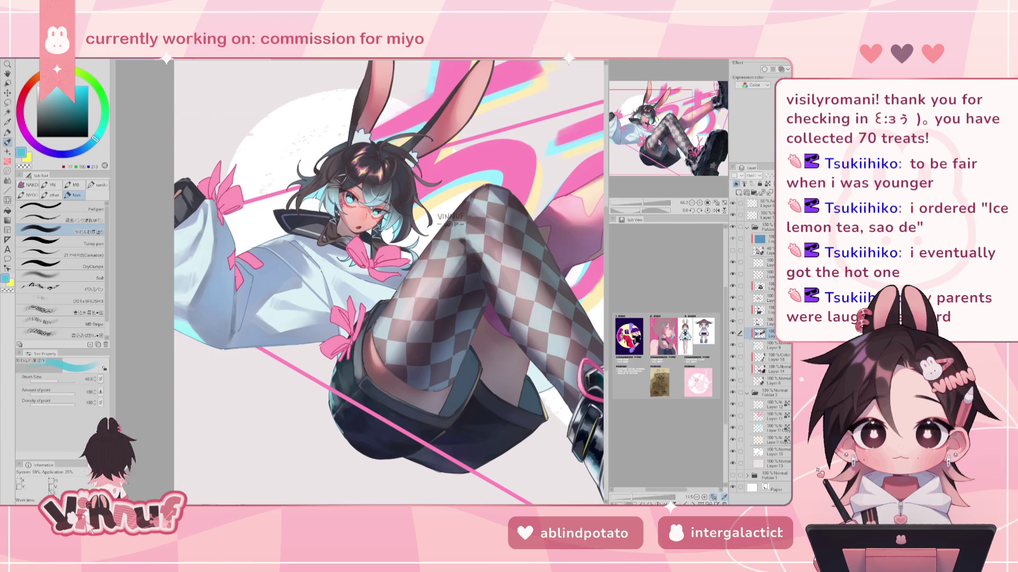
scroll(424, 263, "down", 3)
left_click_drag(640, 203, 650, 196)
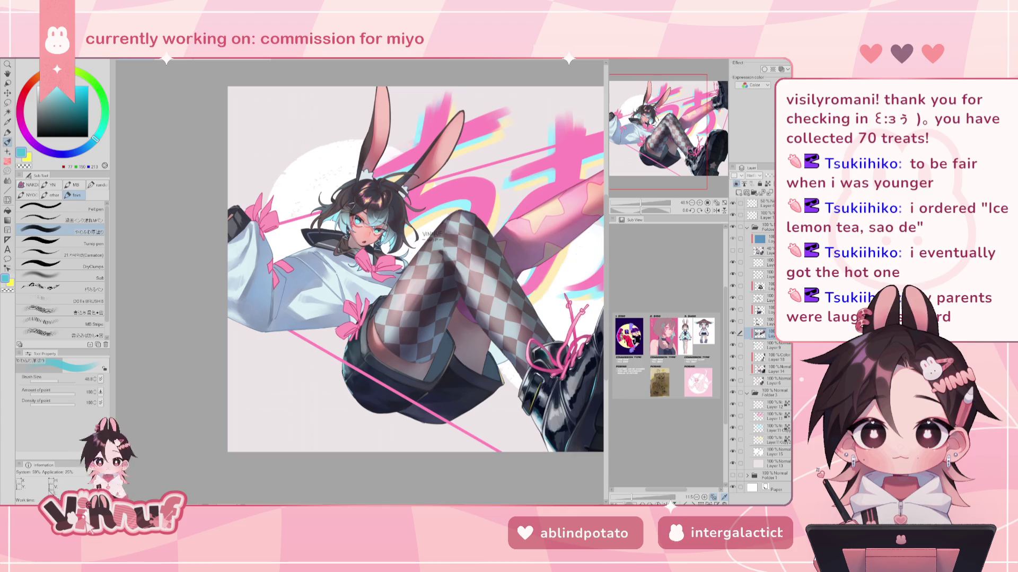
Step: Choose a dark blue-grey painting colour for the stocking shading
key("h")
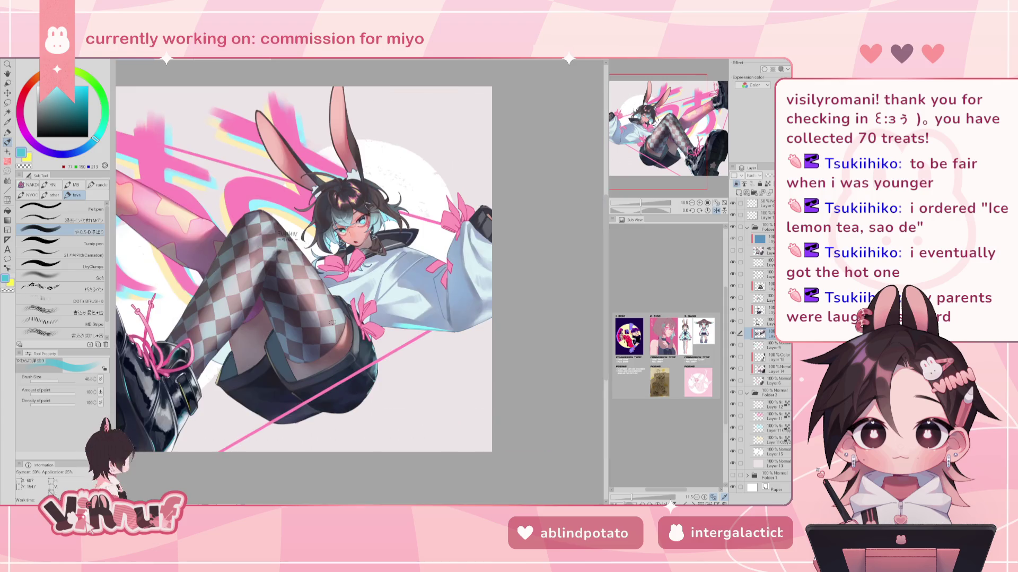
key("h")
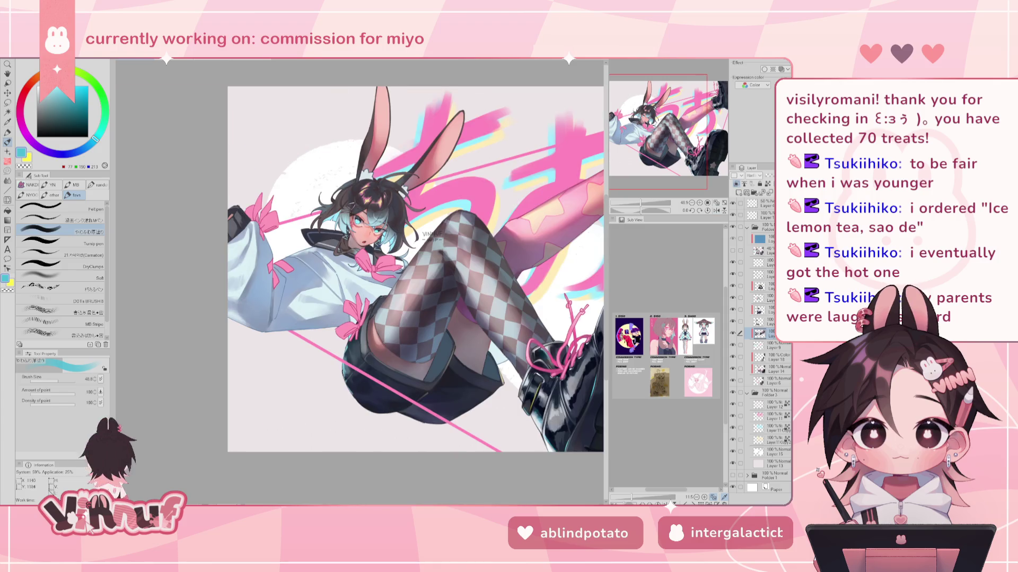
left_click(299, 248, "alt")
left_click(577, 427, "alt")
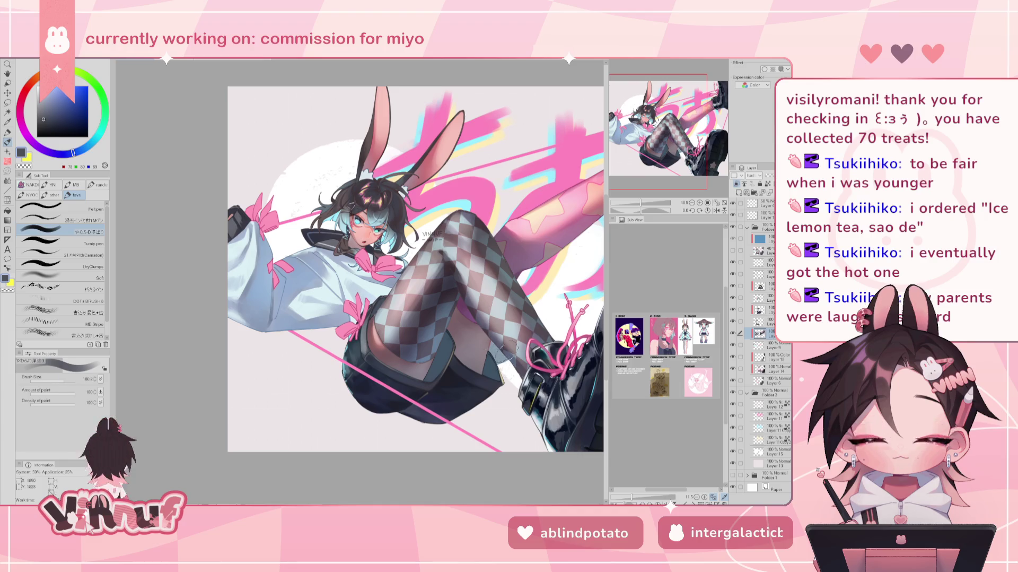
left_click_drag(640, 206, 640, 205)
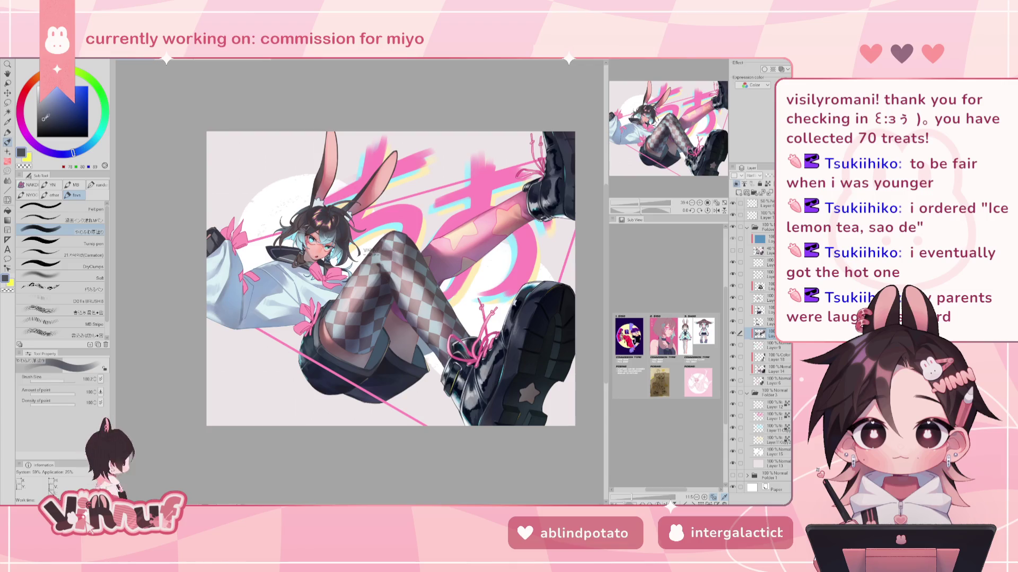
left_click(51, 126)
left_click(48, 126)
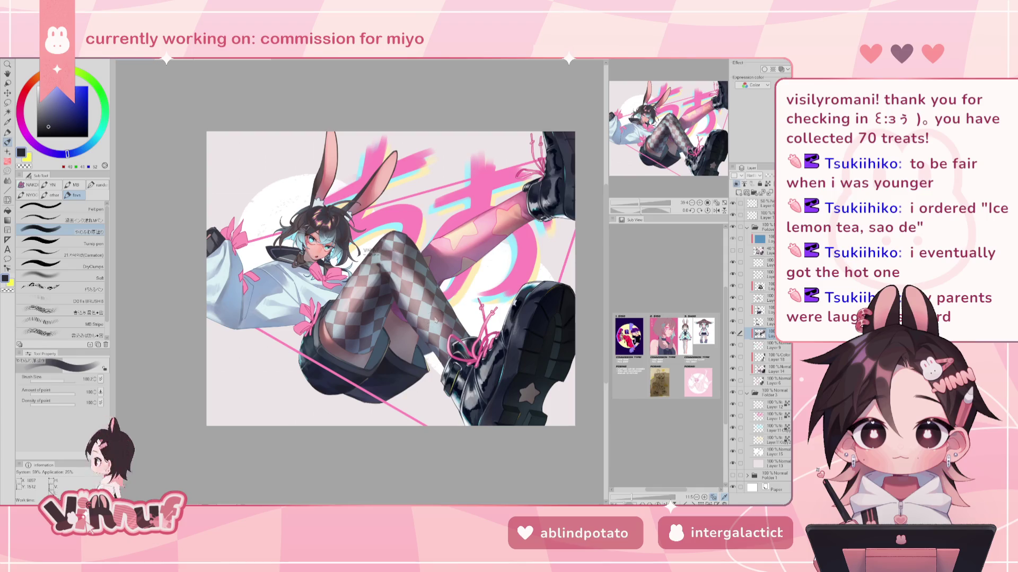
Step: Shade the stocking on the thigh above the boot, shrink the brush to 37, and mirror-check
left_click_drag(423, 340, 431, 351)
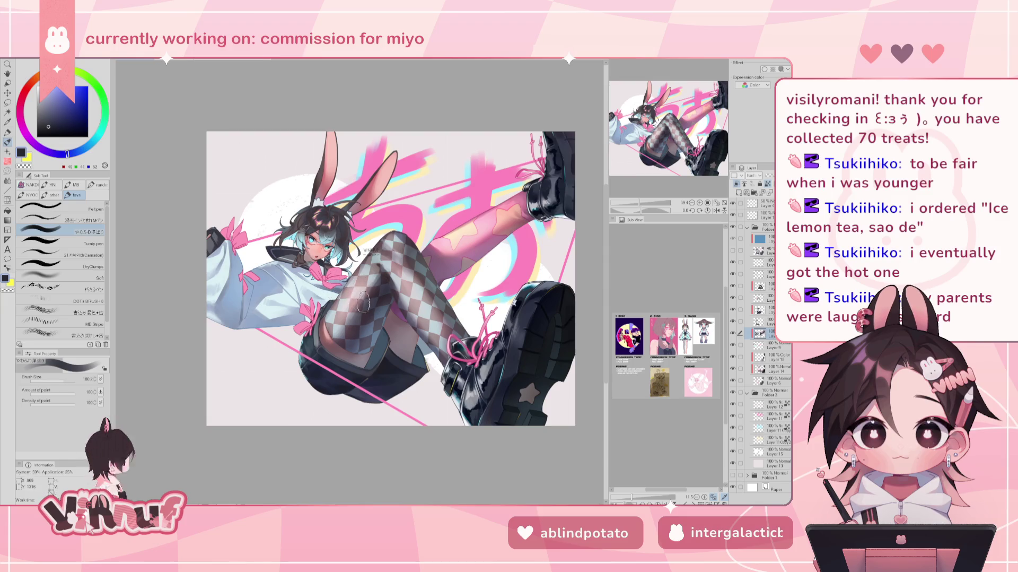
left_click_drag(65, 381, 57, 379)
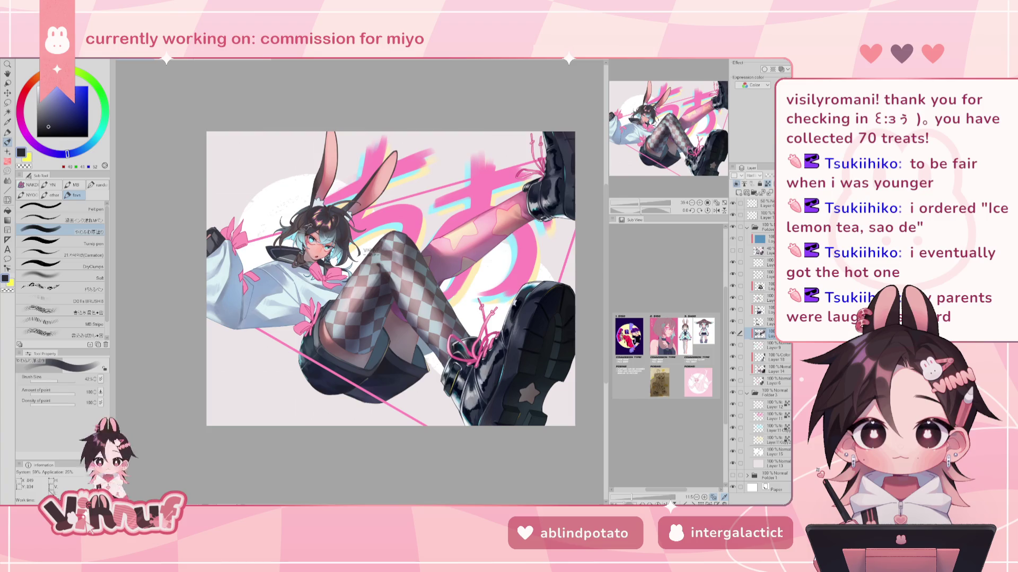
key("h")
key("h")
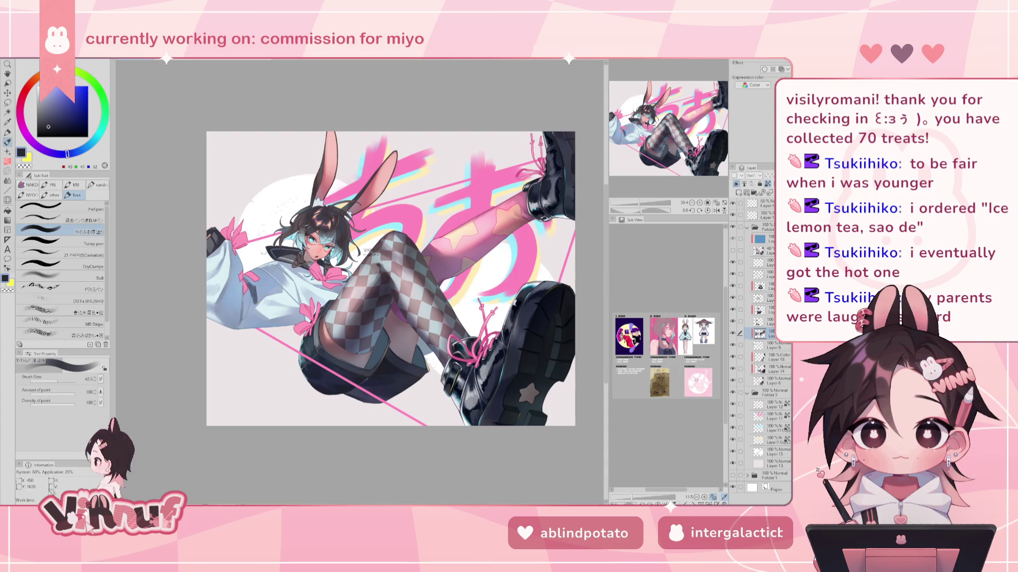
key("h")
key("h")
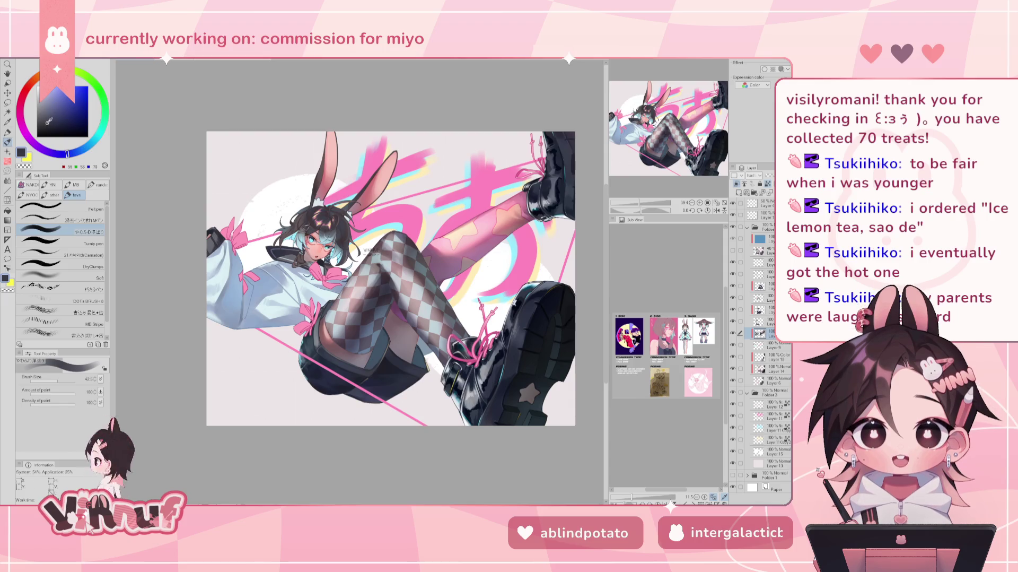
Step: Pick a slightly lighter, purple-leaning grey-blue and enlarge the brush for broad shading
left_click(47, 120)
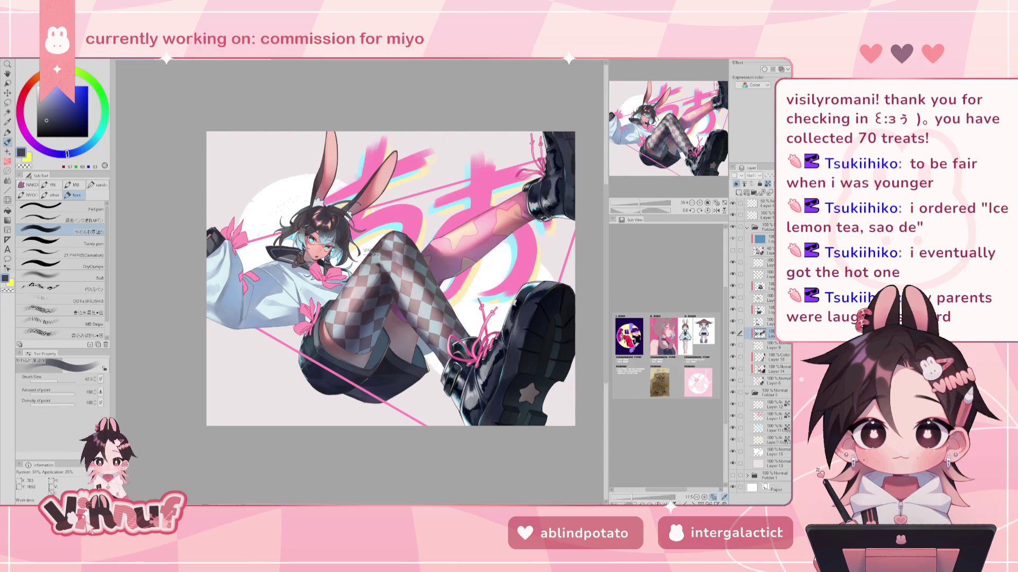
left_click(54, 153)
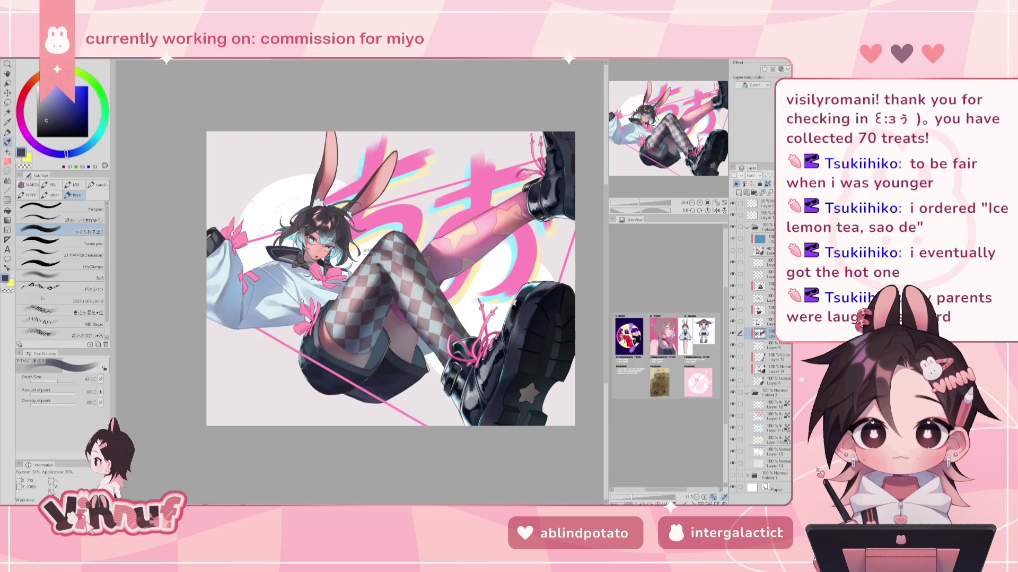
left_click_drag(58, 383, 65, 382)
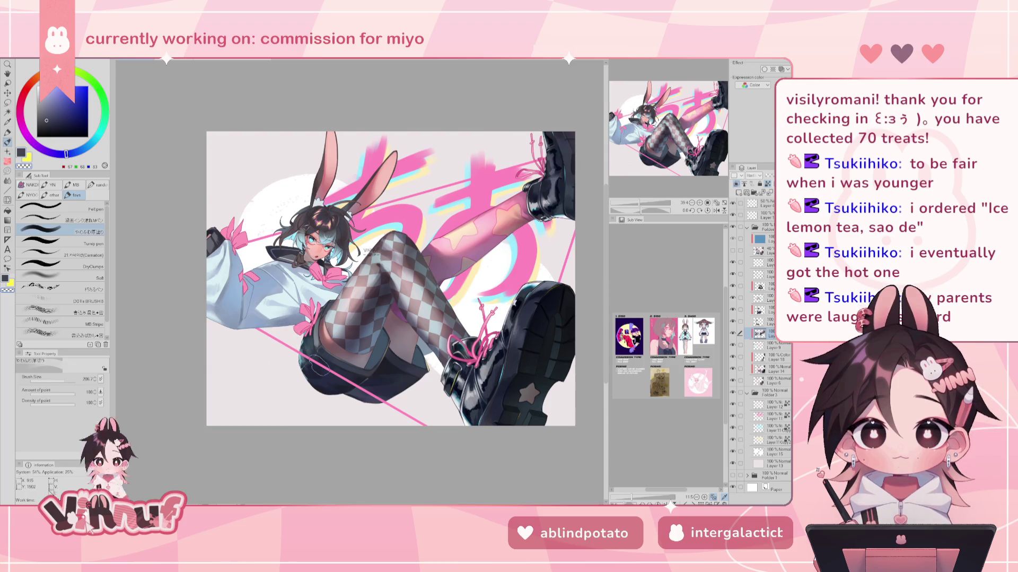
key("h")
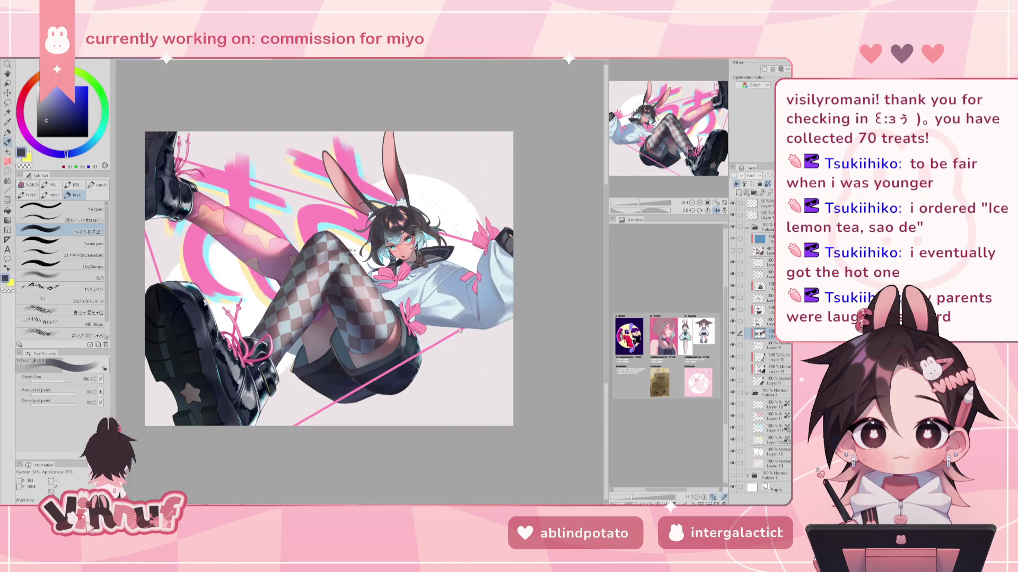
key("h")
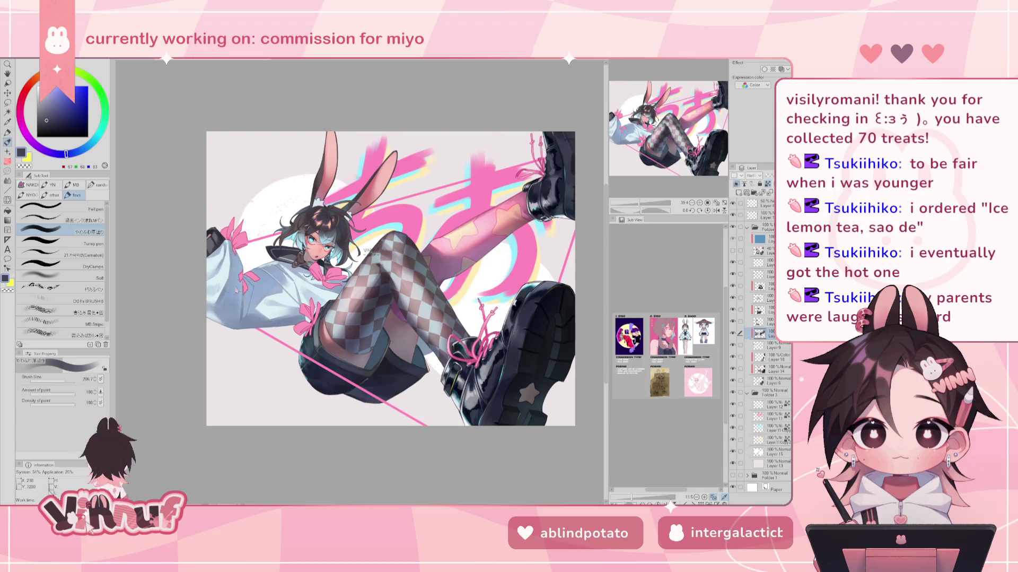
Step: Add soft shading to the white sleeve, undoing the last stroke, and mirror-check the canvas
mouse_move(229, 307)
left_mouse_down()
mouse_move(242, 278)
mouse_move(253, 310)
left_mouse_up()
left_click_drag(253, 270, 270, 289)
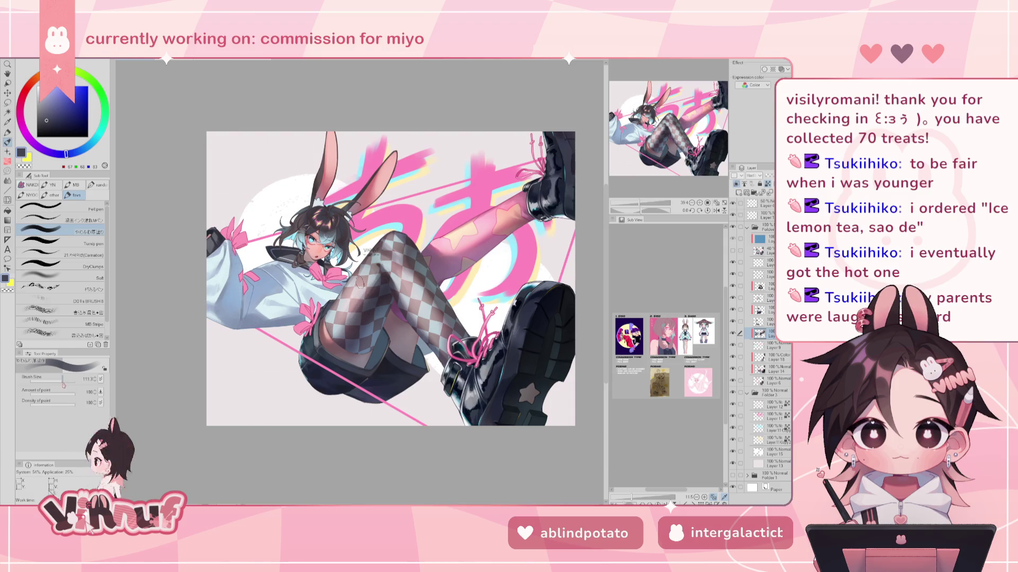
left_click_drag(237, 282, 233, 296)
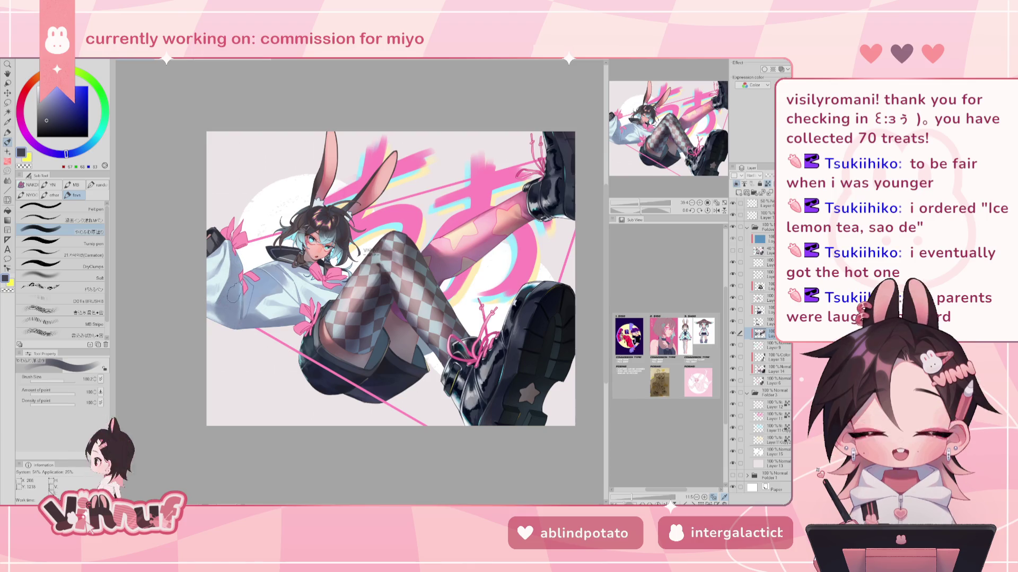
key("ctrl+z")
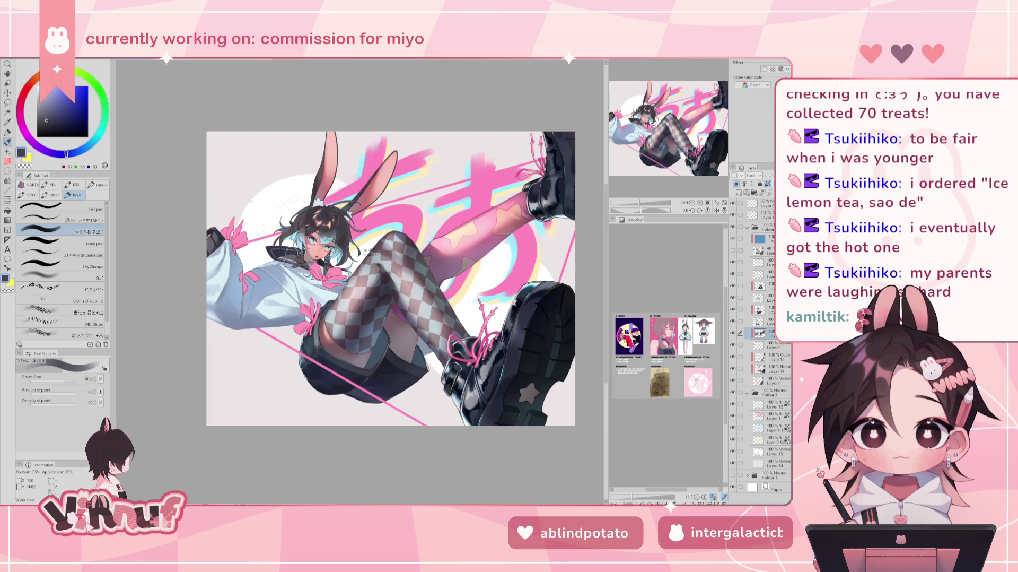
key("h")
key("h")
Step: Shift the hue toward cyan and choose a slightly darker muted teal
left_click_drag(67, 154, 91, 144)
left_click(56, 110)
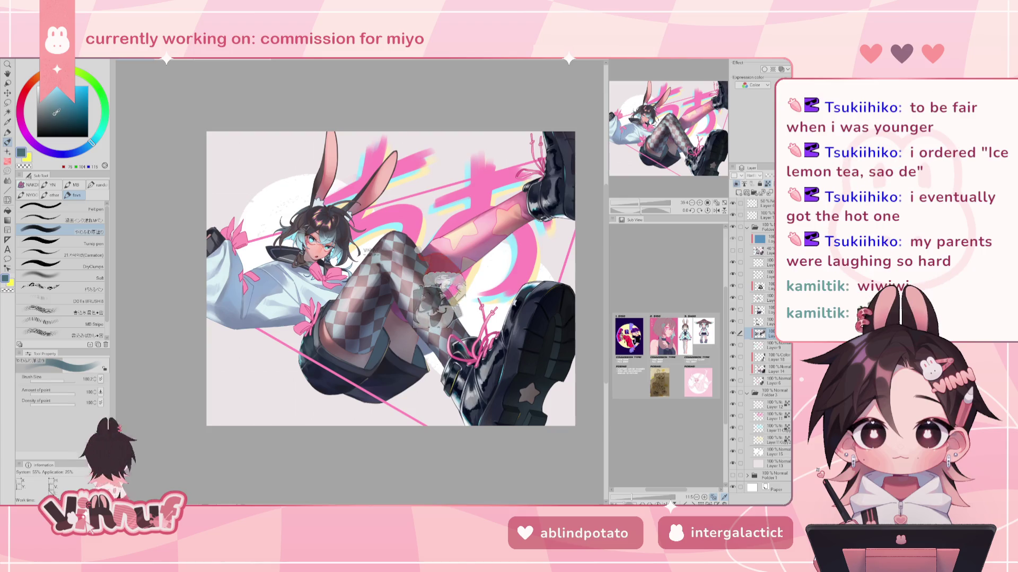
left_click(55, 114)
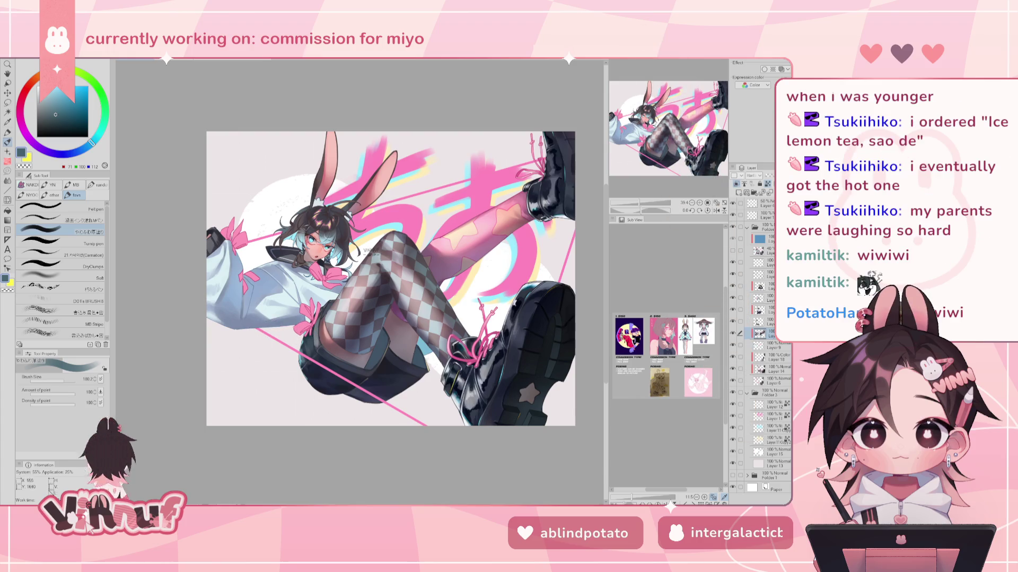
key("h")
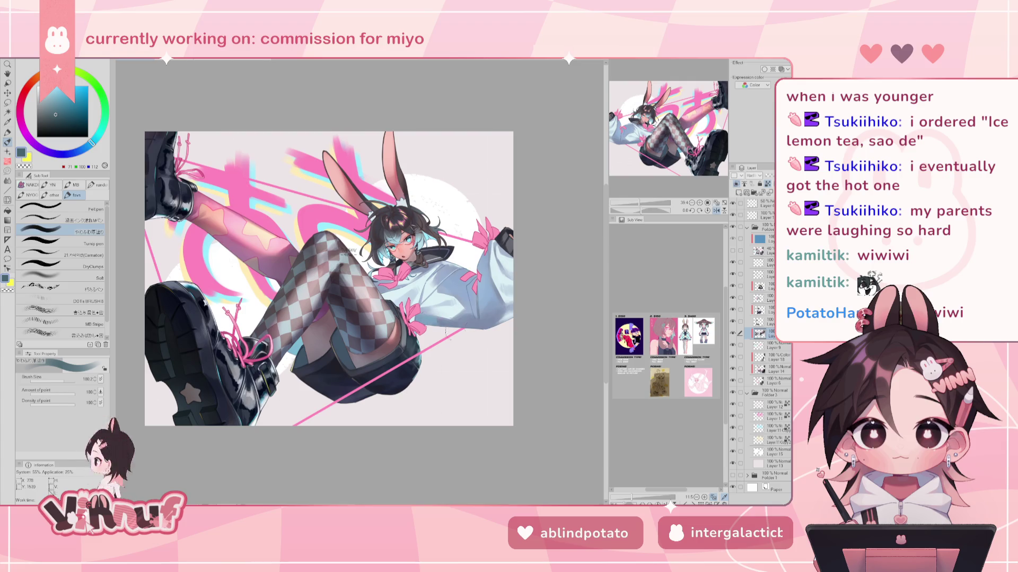
key("h")
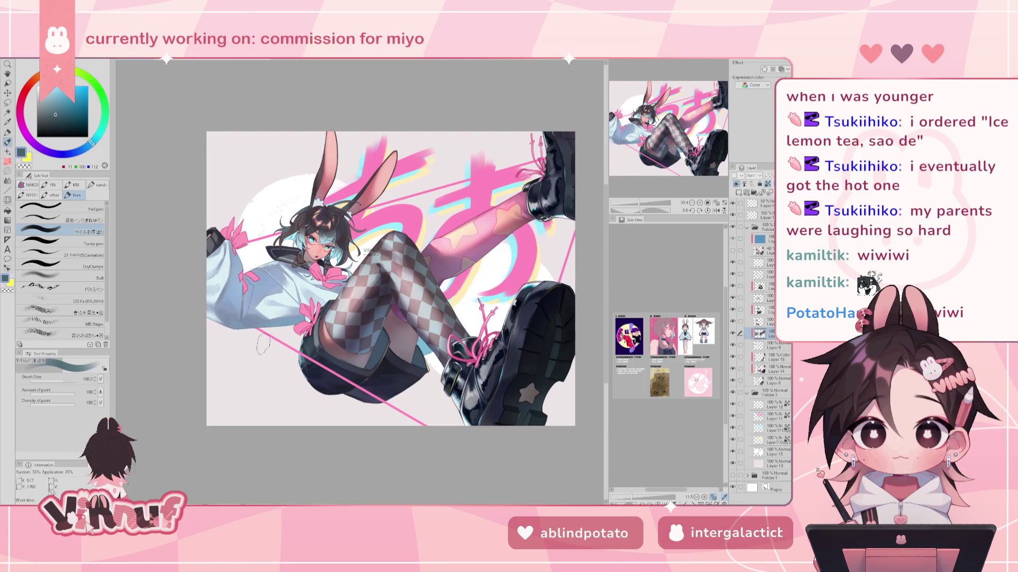
key("h")
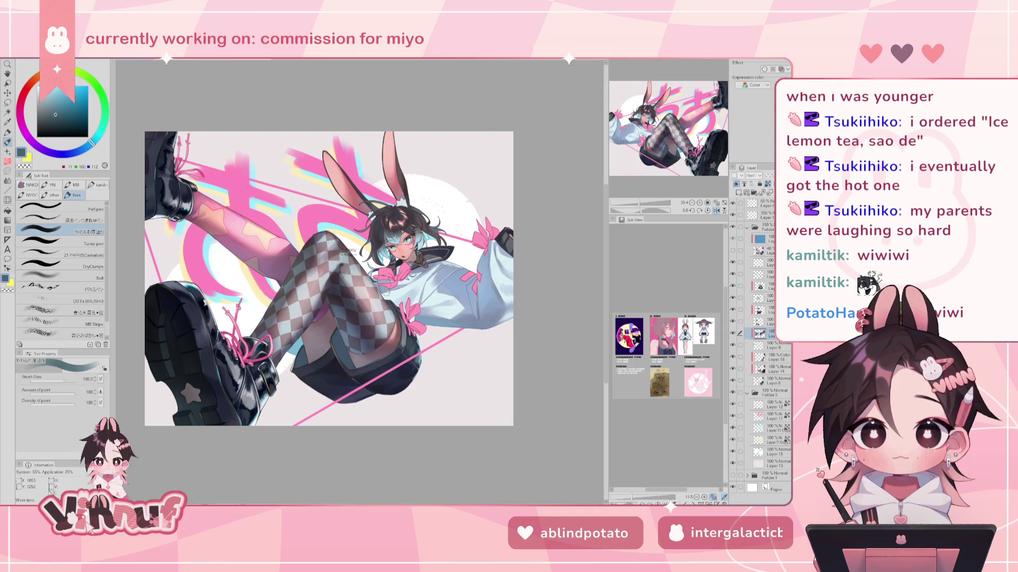
key("h")
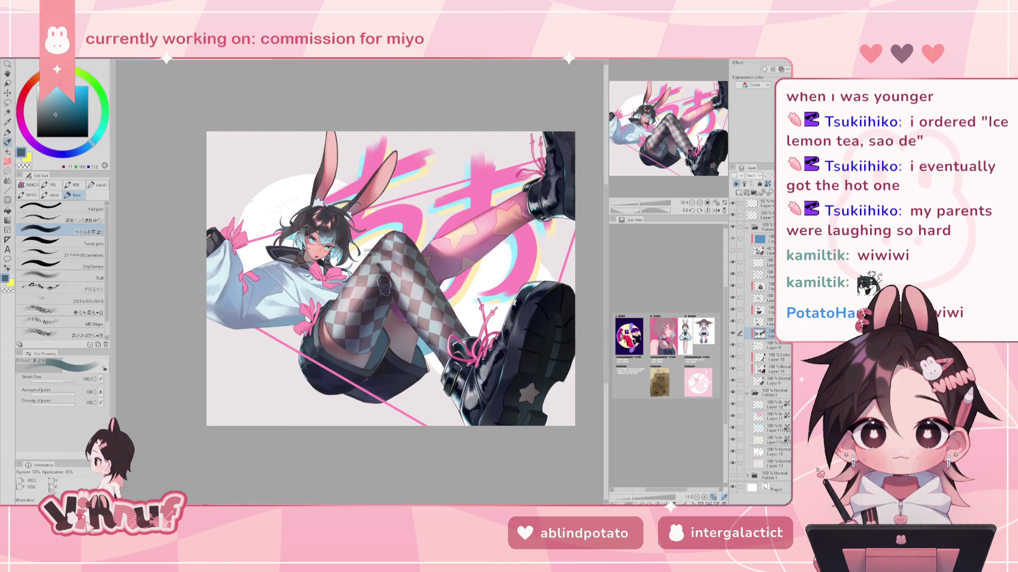
key("bracketleft")
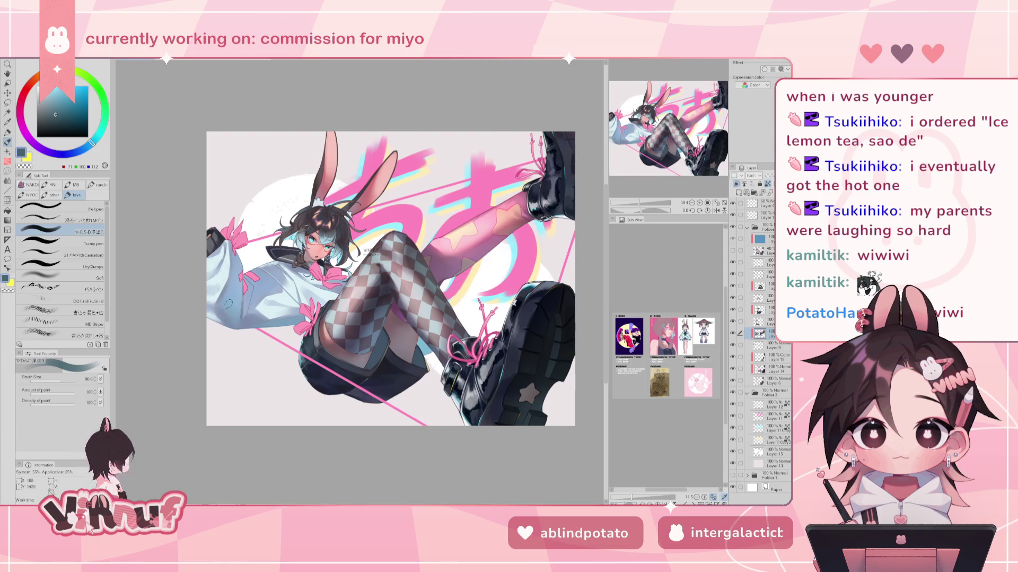
key("h")
key("h")
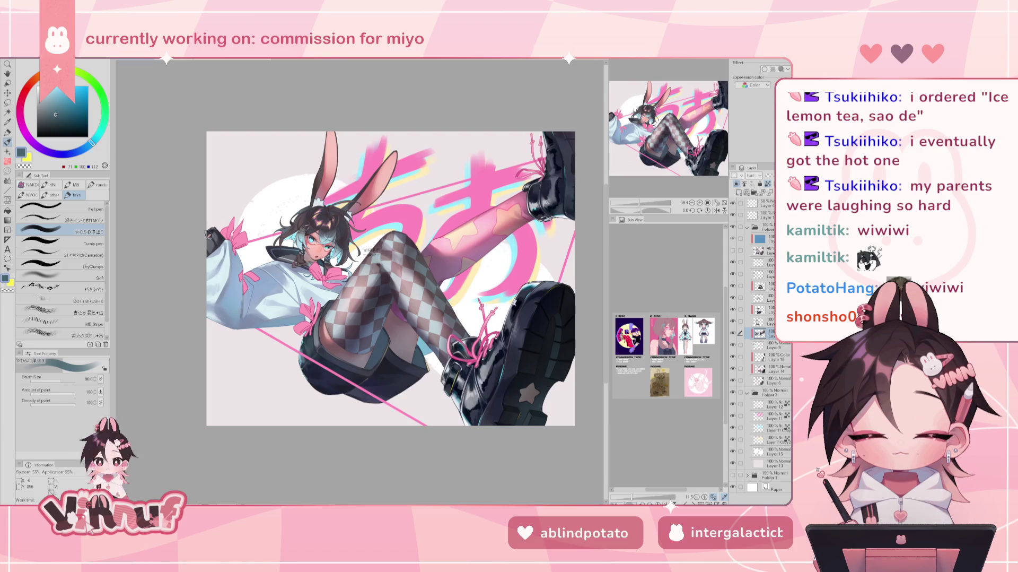
key("h")
left_click(59, 379)
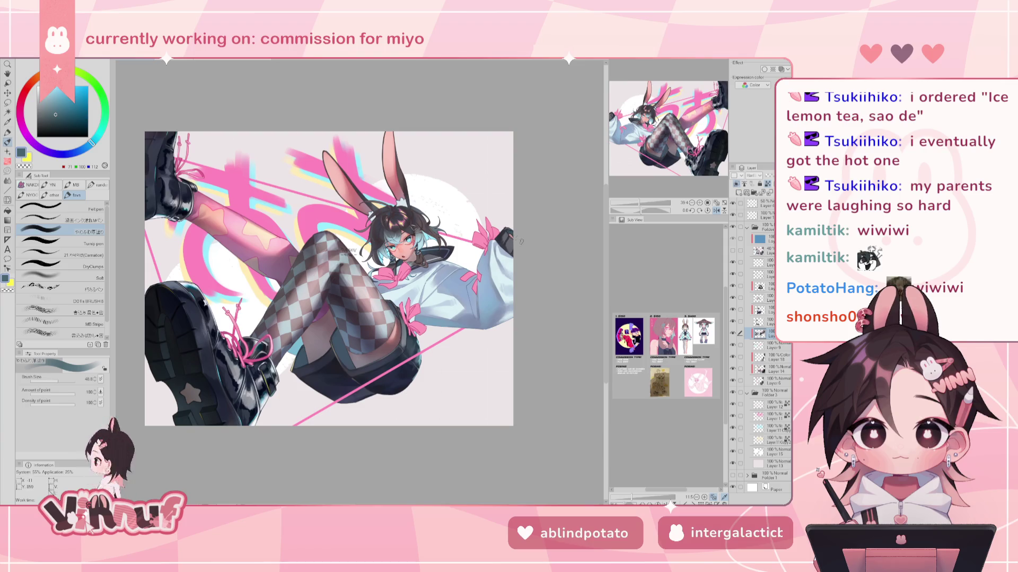
key("h")
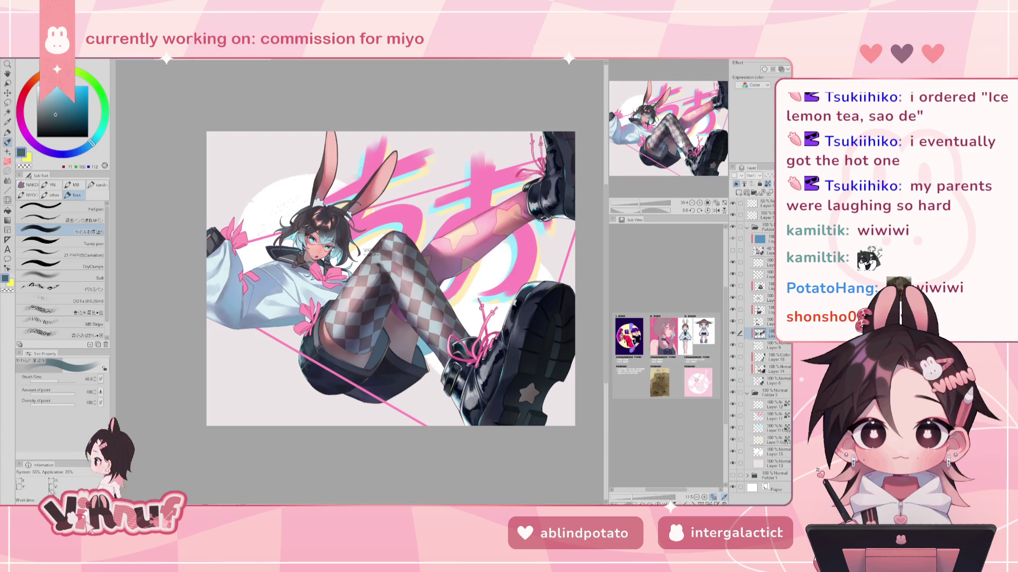
left_click_drag(318, 284, 360, 284)
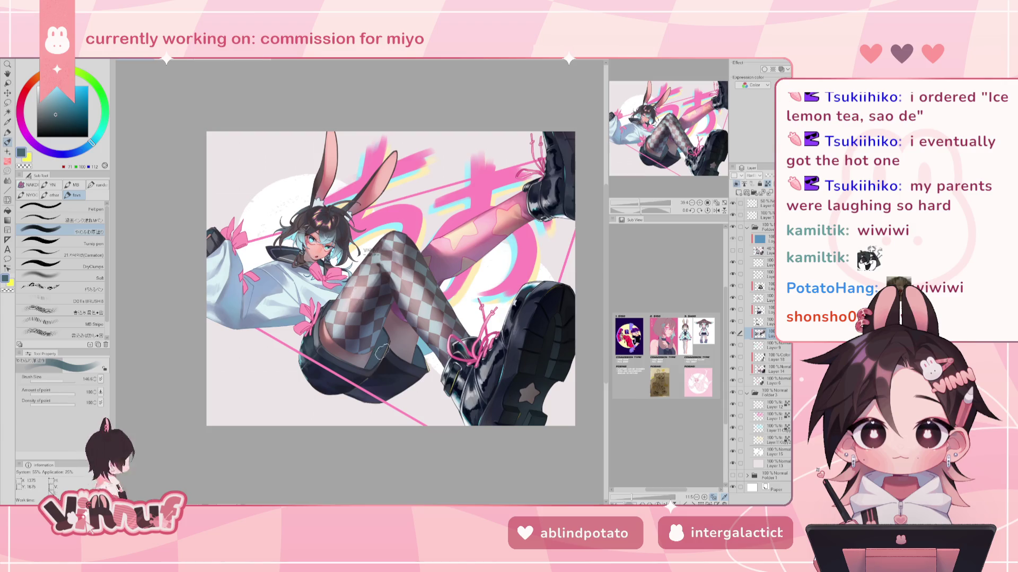
key("h")
key("h")
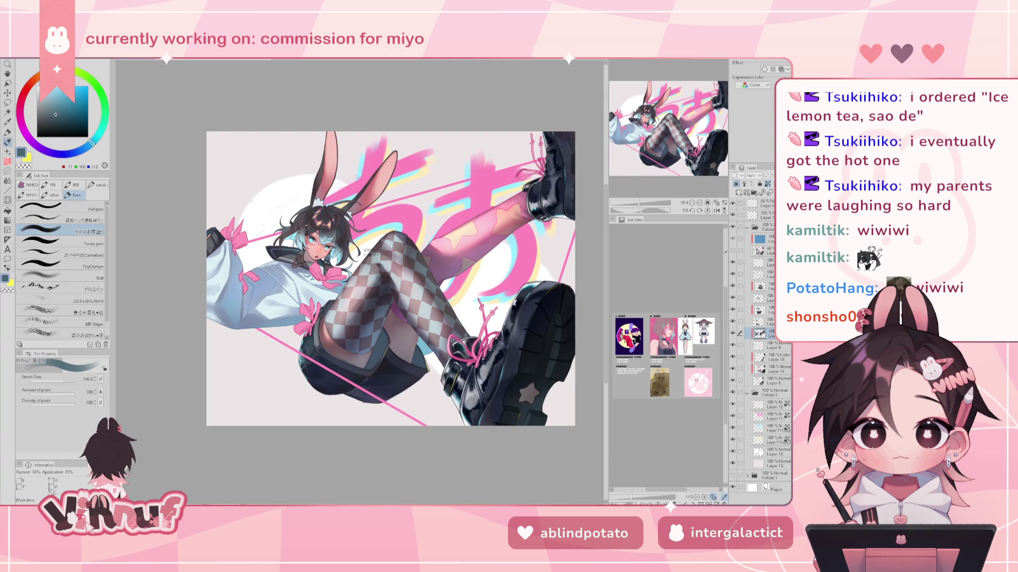
left_click_drag(649, 149, 658, 147)
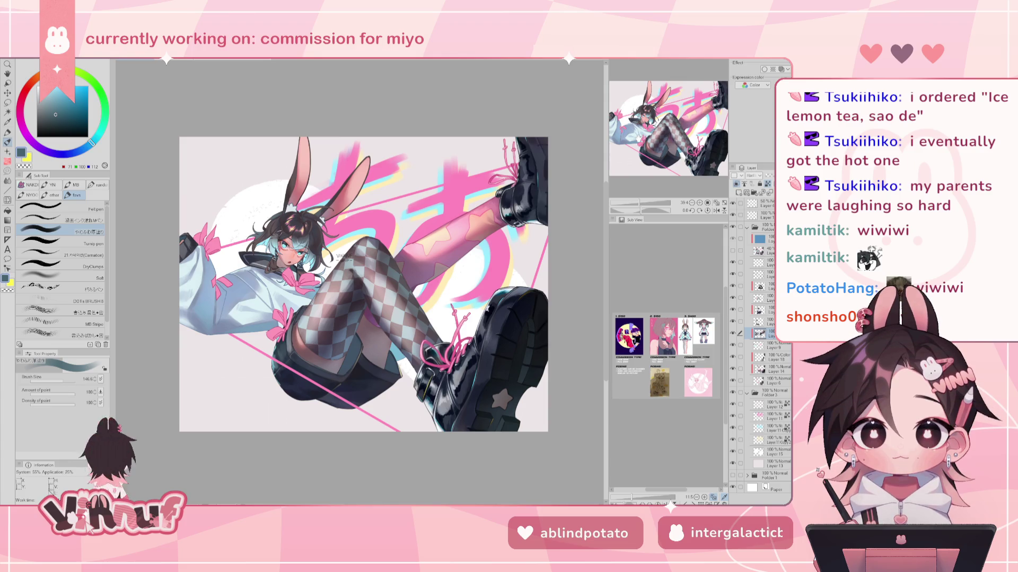
Step: Switch to the soft airbrush with a pale sky blue and a brush size of about 334
left_click(58, 277)
left_click(96, 139)
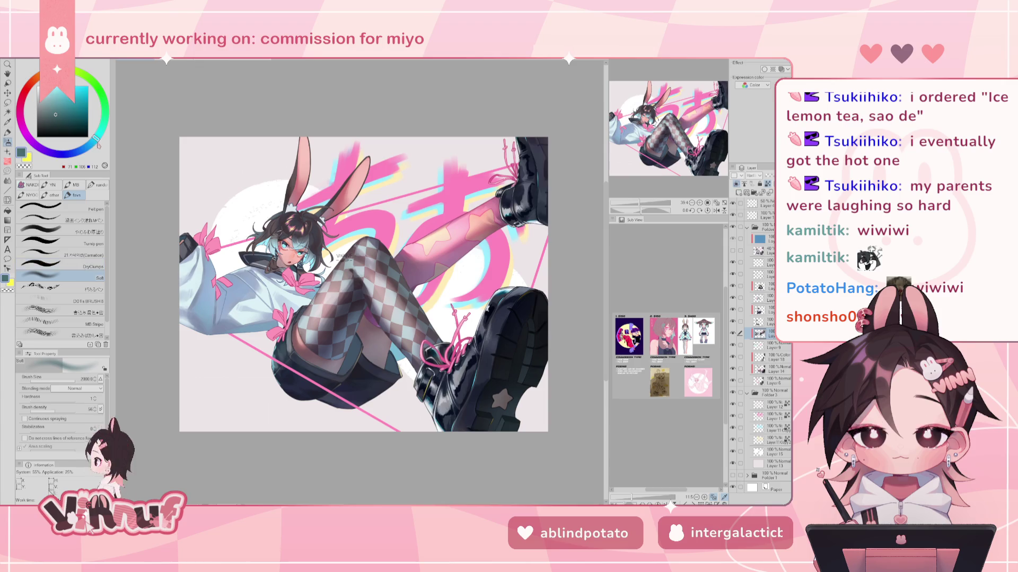
left_click(78, 97)
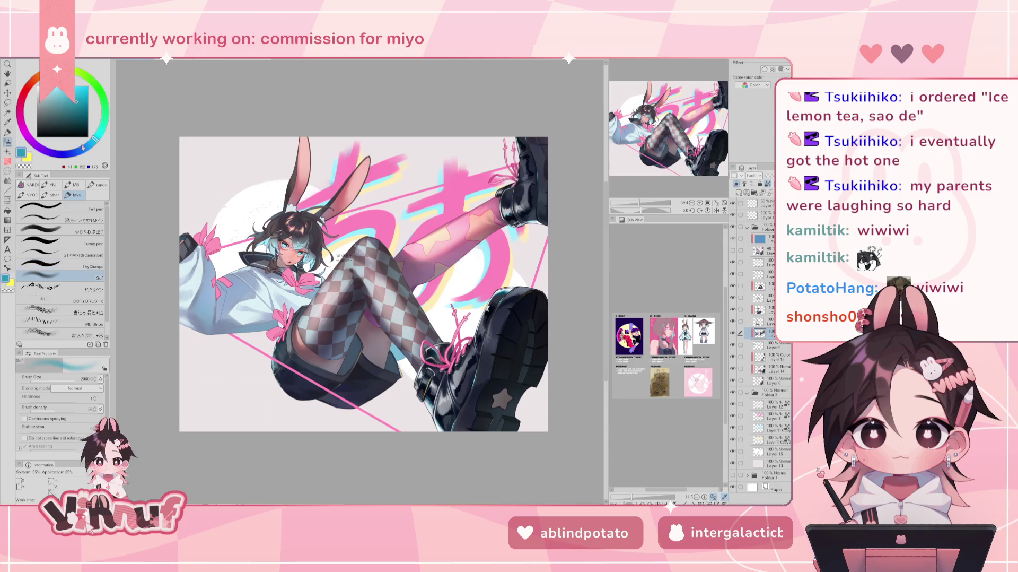
left_click_drag(83, 147, 79, 153)
left_click(56, 92)
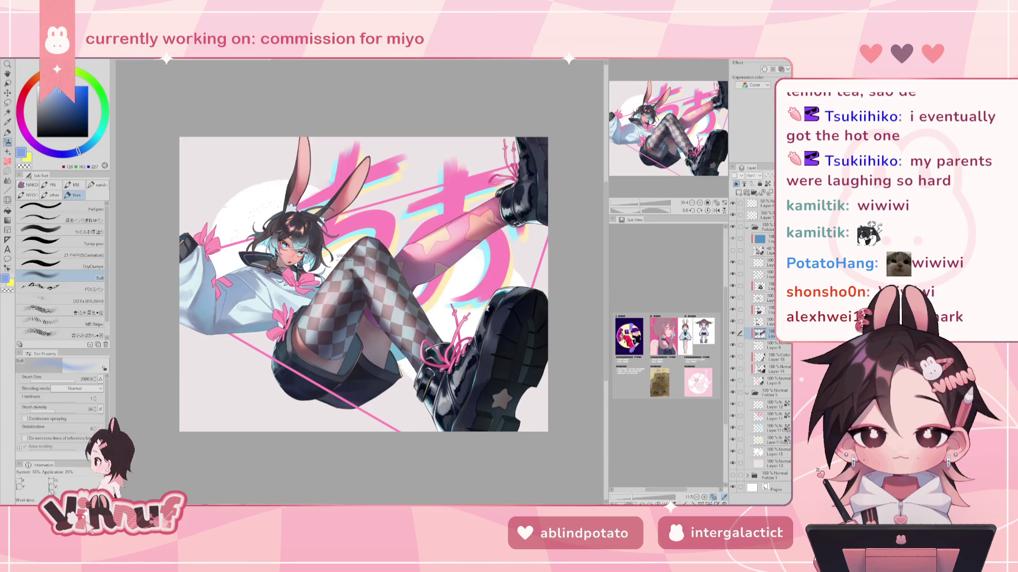
mouse_move(239, 259)
left_mouse_down()
mouse_move(198, 260)
mouse_move(198, 301)
left_mouse_up()
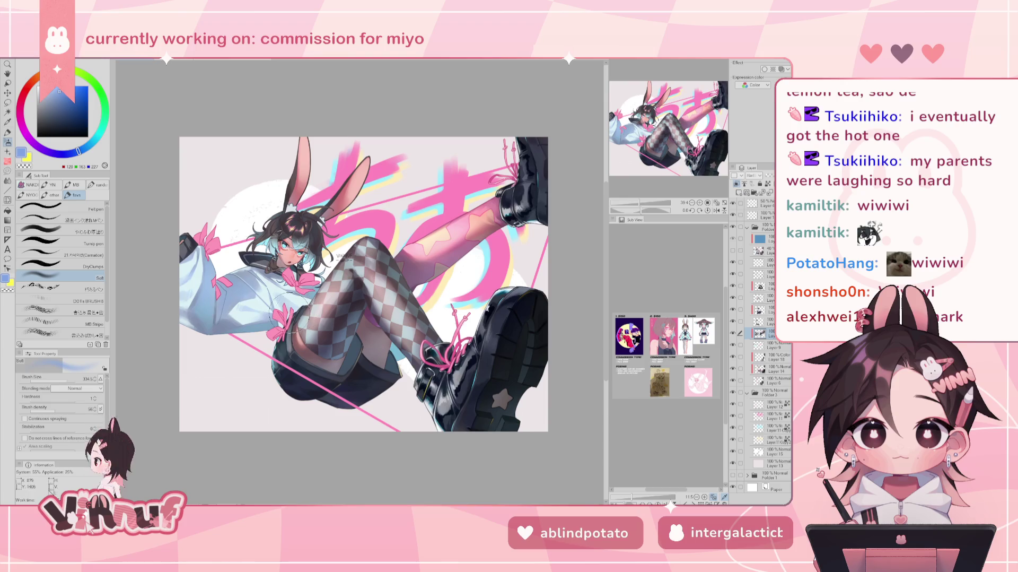
Step: Return the view to unmirrored, then select Color Layer 18 and then Normal Layer 14
key("h")
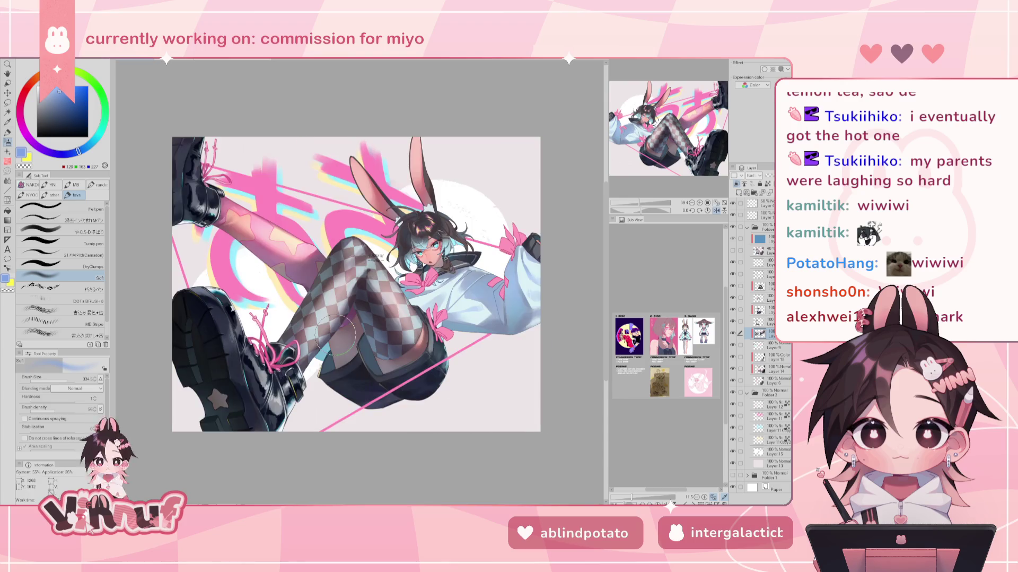
key("h")
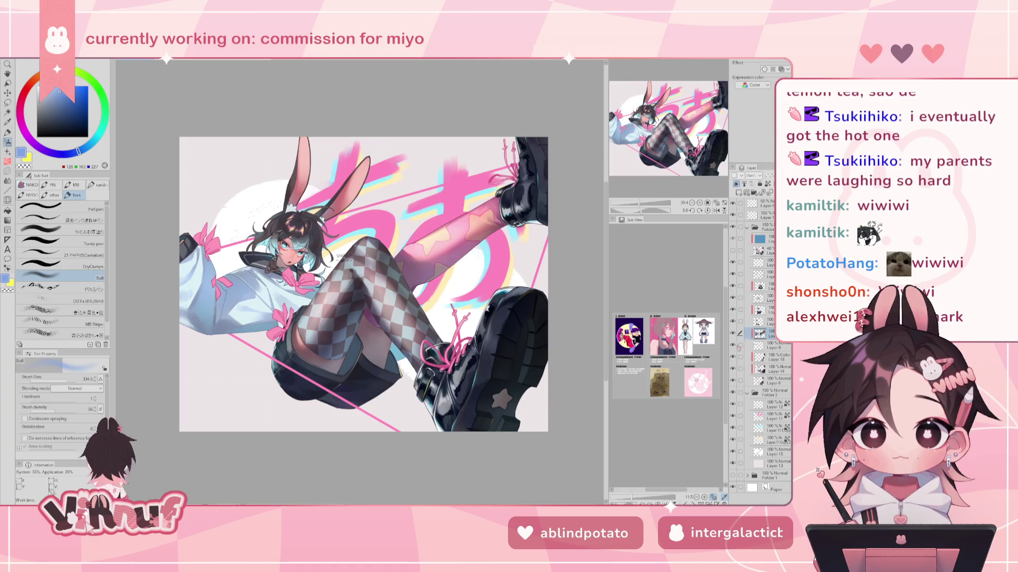
left_click(771, 357)
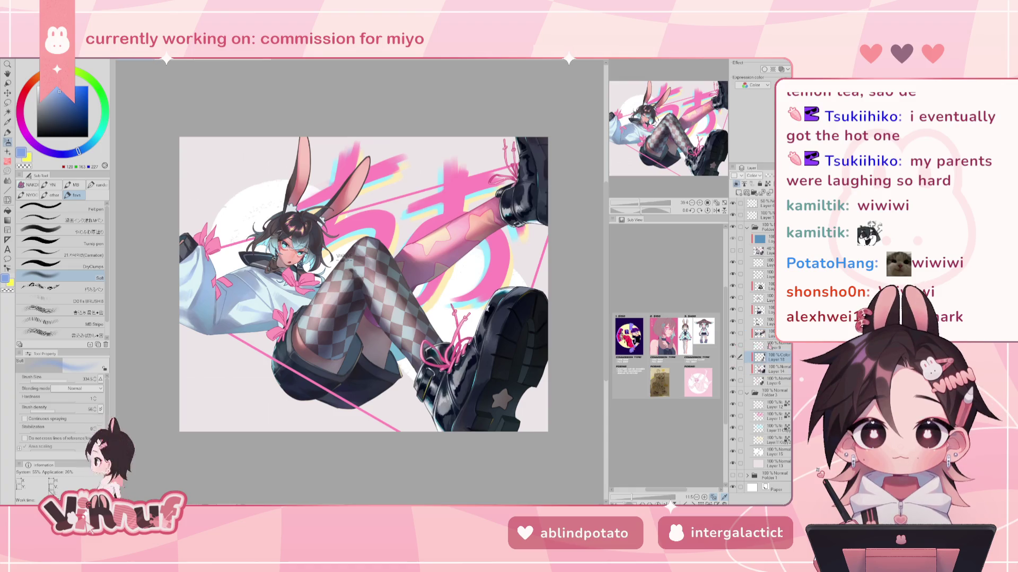
left_click(775, 369)
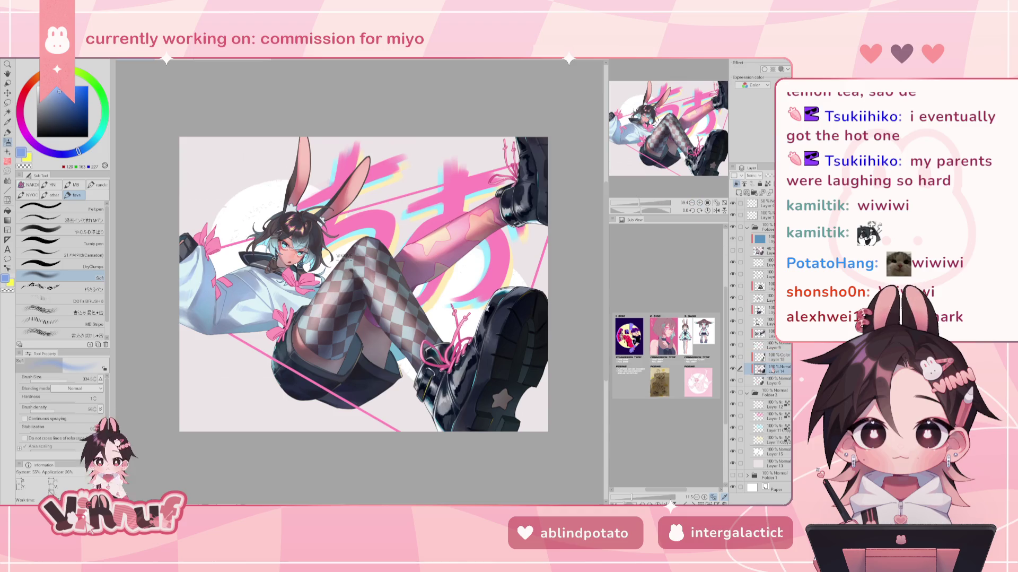
Step: Zoom on the face, shrink the brush, and sample skin tones, lightening to a pale skin colour
scroll(276, 238, "up", 4)
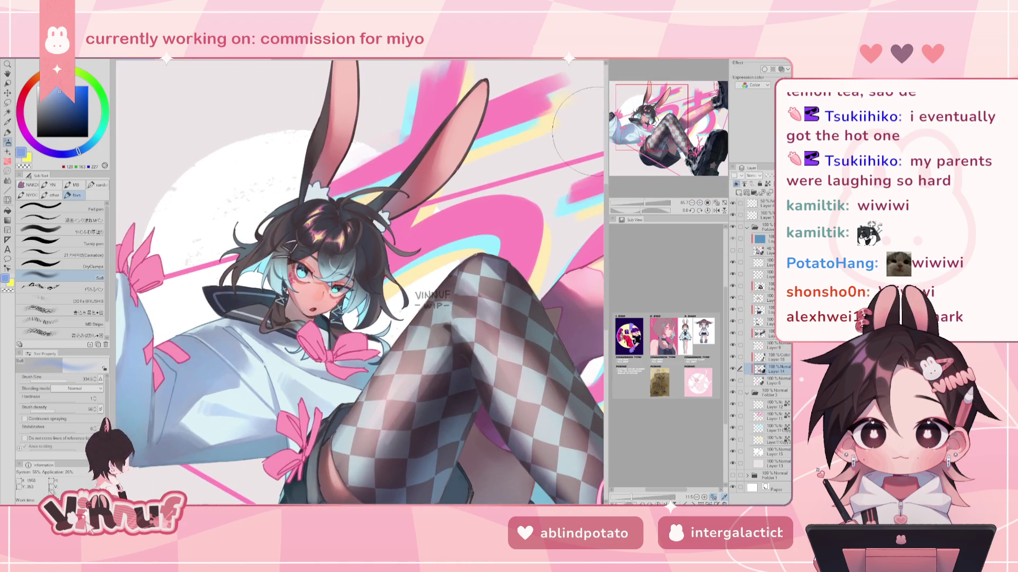
left_click(299, 306, "alt")
left_click_drag(318, 297, 377, 282)
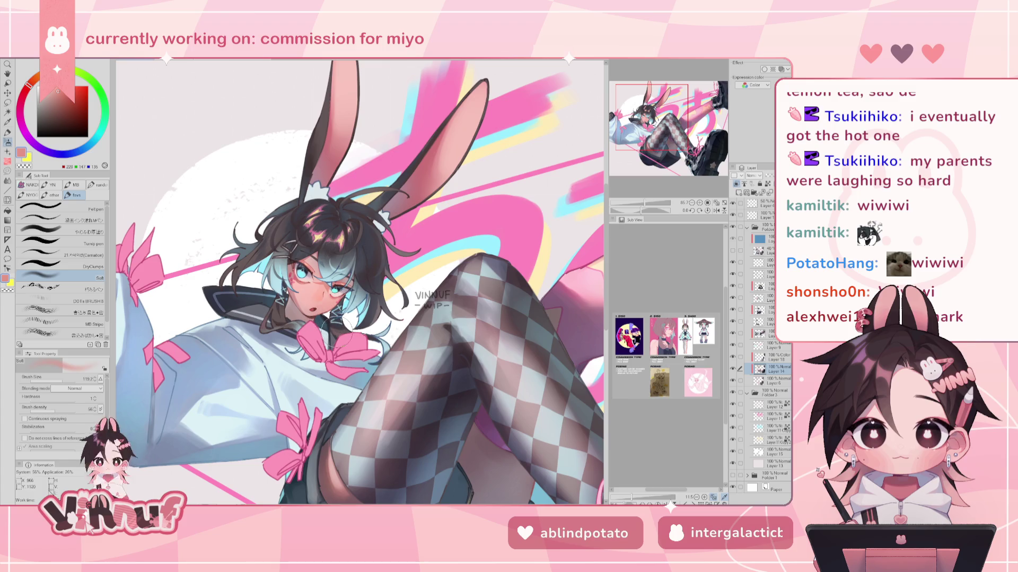
left_click_drag(644, 202, 639, 202)
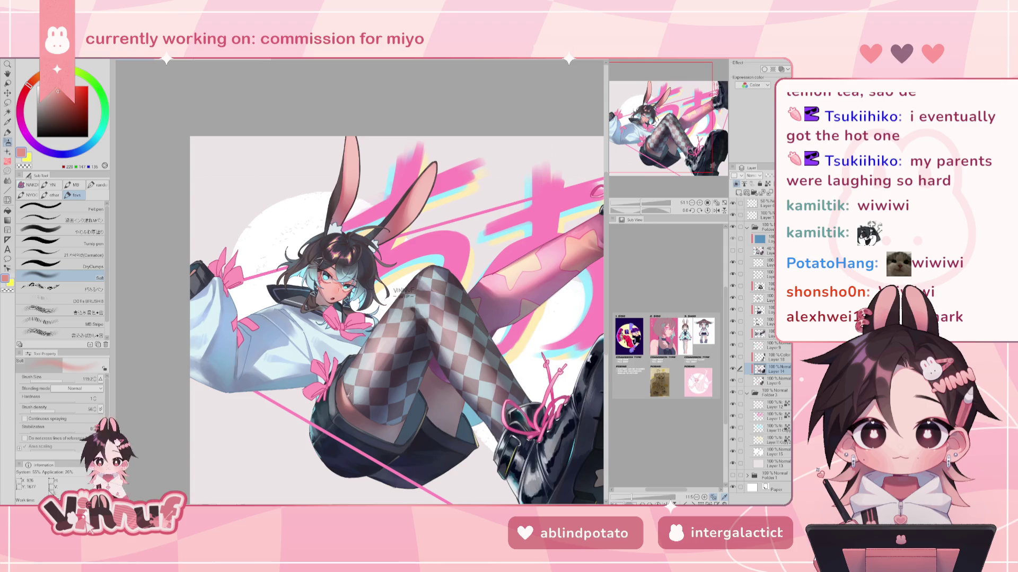
left_click(339, 391, "alt")
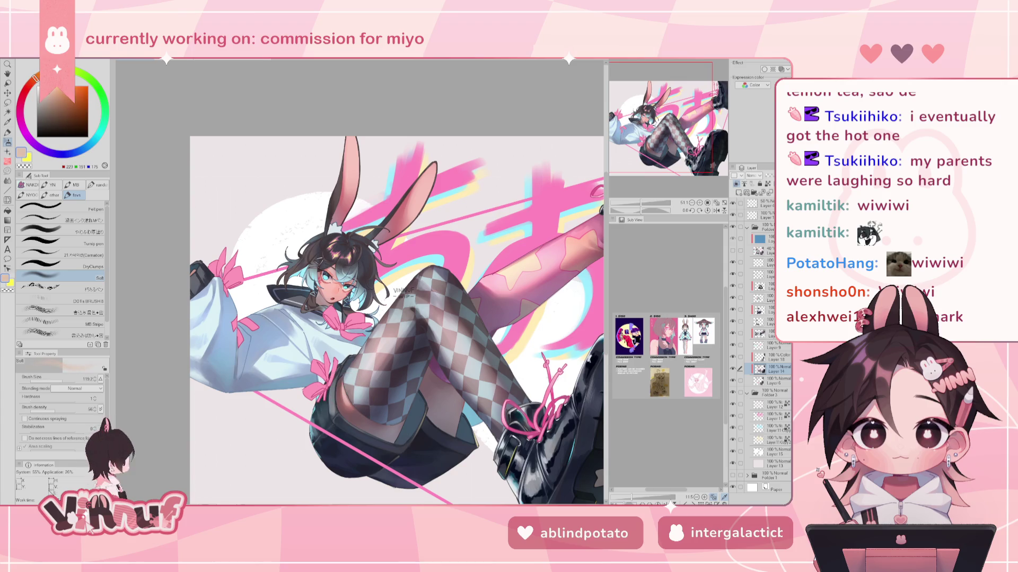
left_click(339, 391, "alt")
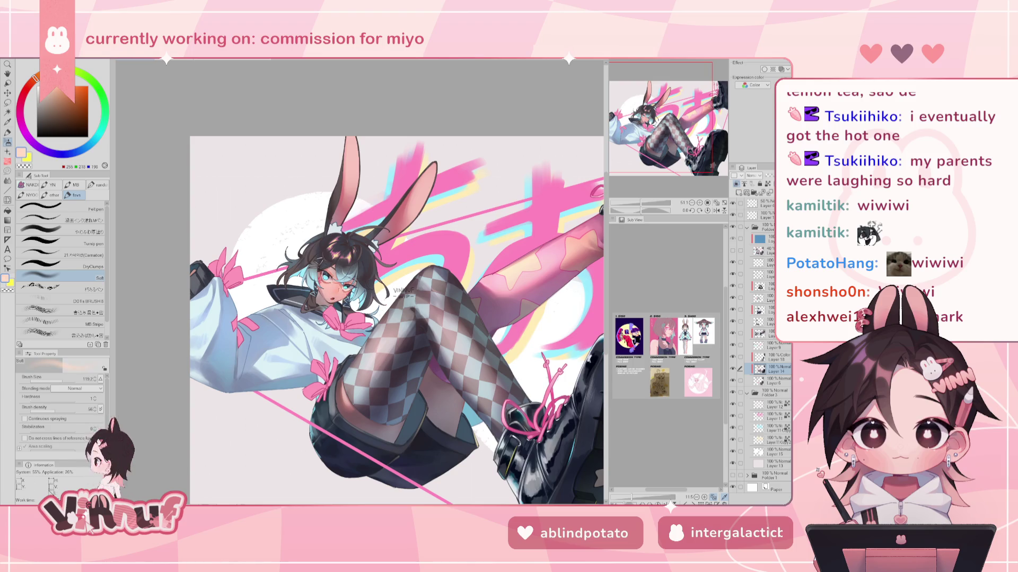
left_click(339, 392, "alt")
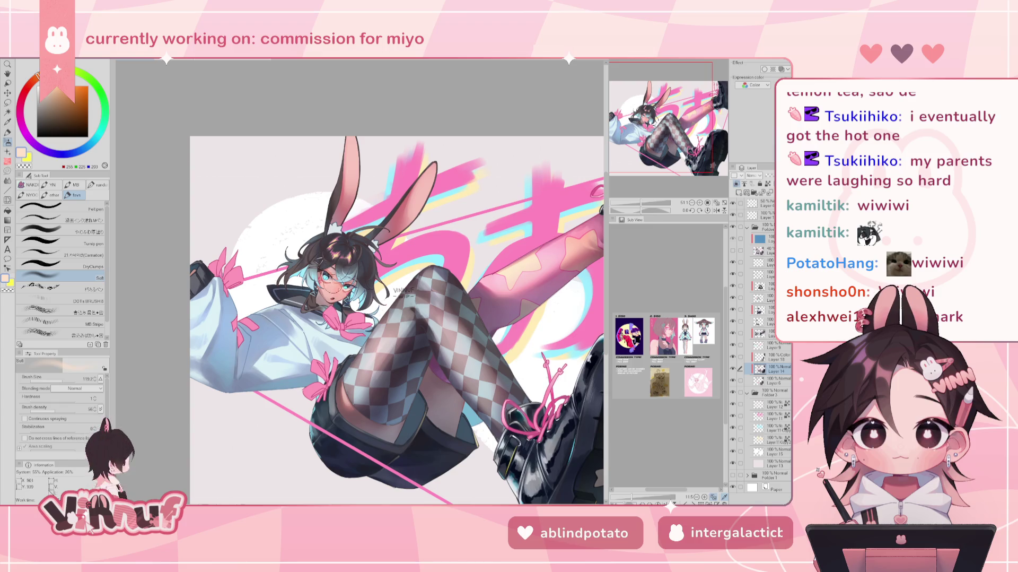
Step: Brighten the skin below the eye, then fit the whole illustration in view
left_click_drag(324, 285, 334, 297)
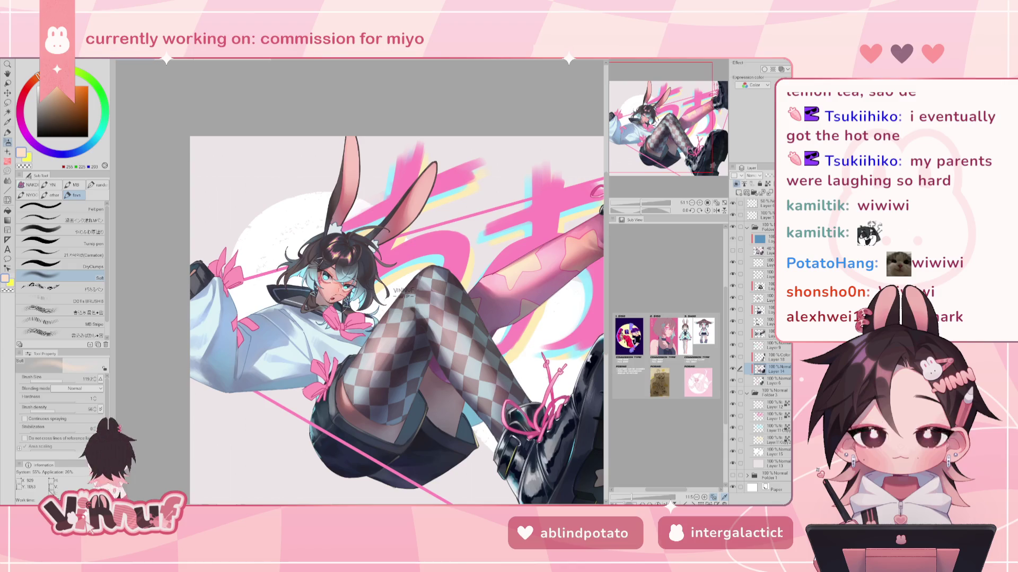
left_click(716, 203)
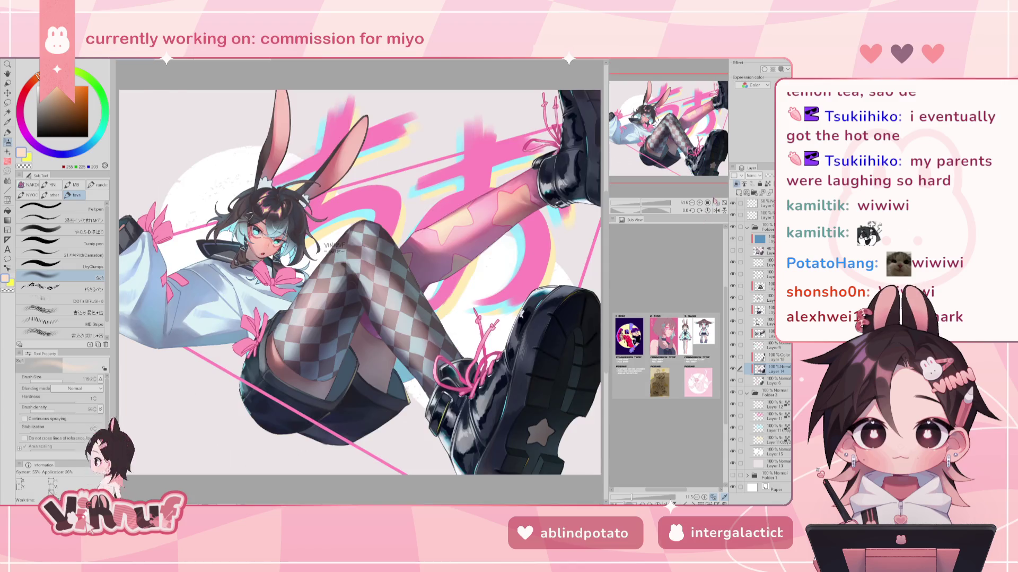
left_click(717, 210)
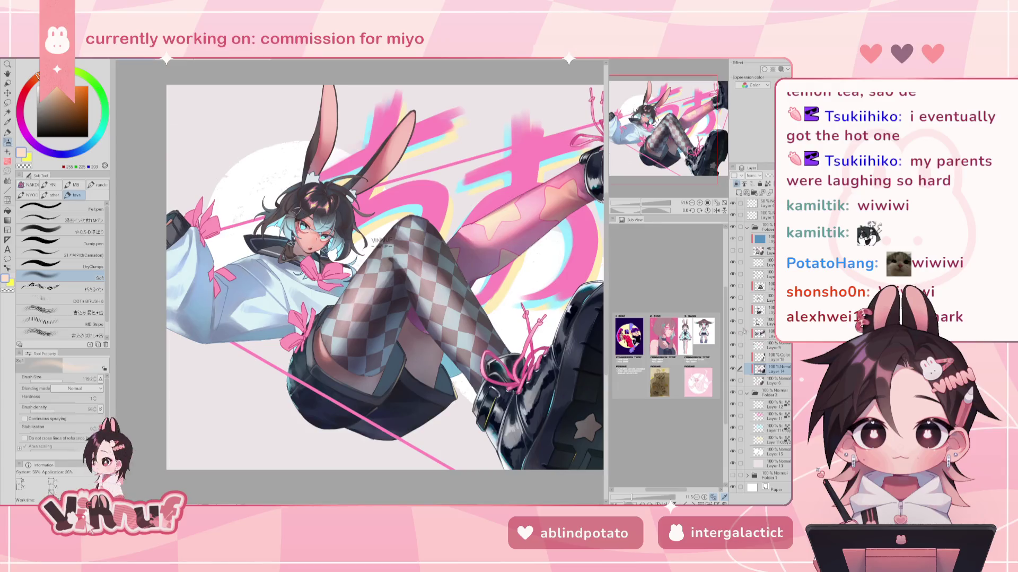
Step: Select an upper layer, toggle the skirt shading layer's visibility, and check the neighbouring layer
left_click(764, 287)
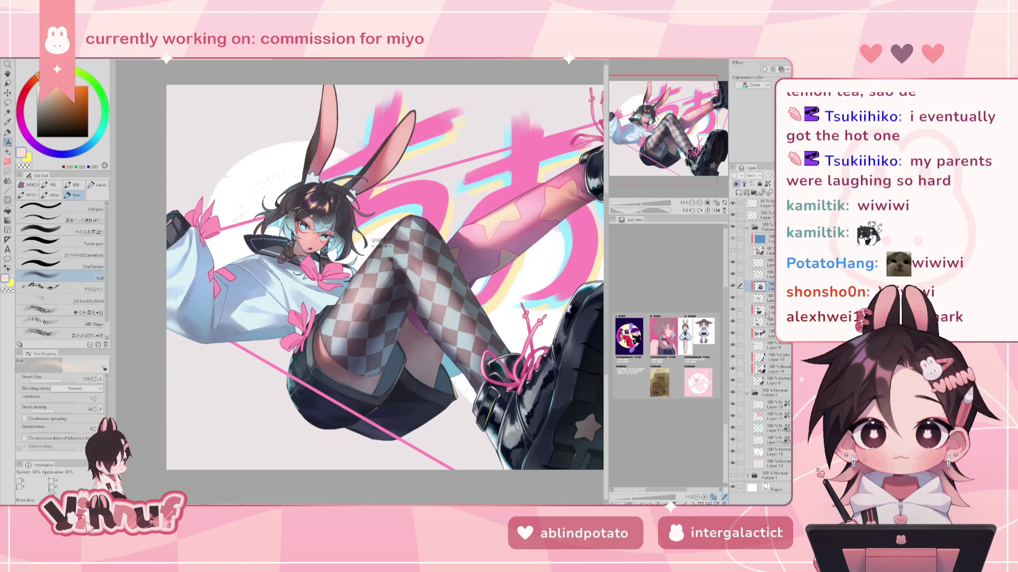
left_click(733, 310)
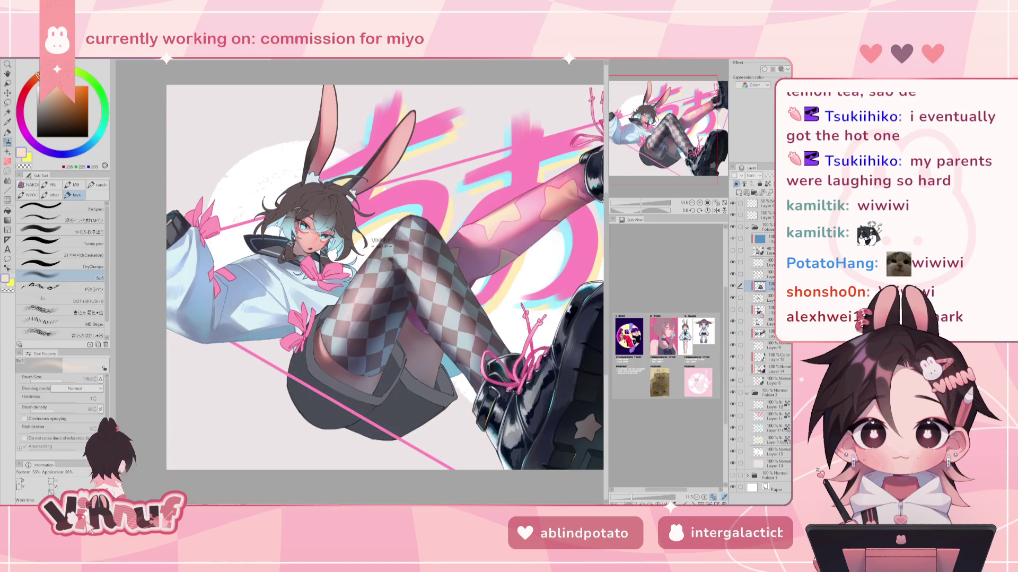
left_click(733, 310)
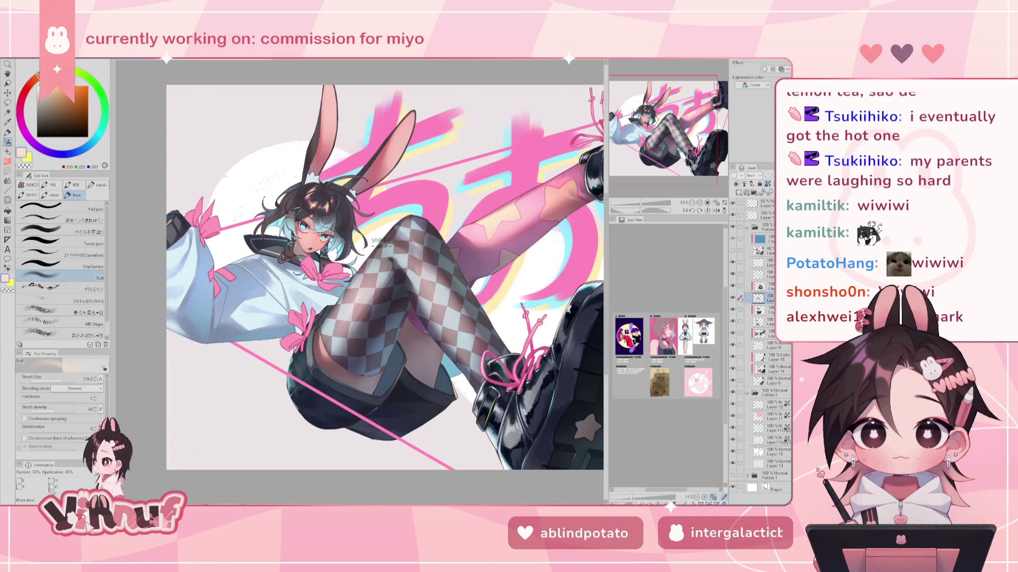
left_click(764, 297)
left_click(733, 297)
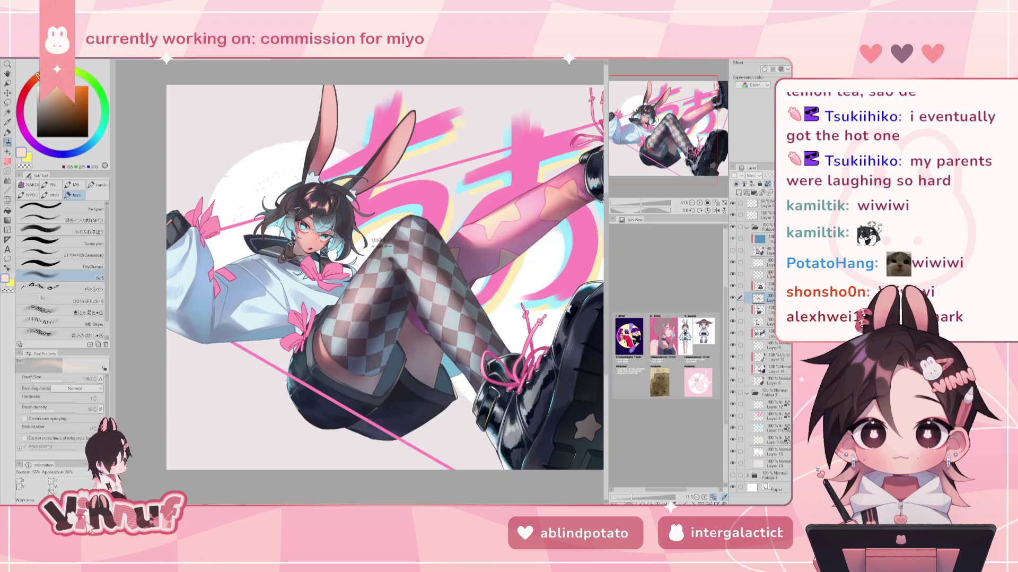
Step: Set the Liquify brush to about 254, then make a selection from the leg layer
key("j")
left_click(67, 378)
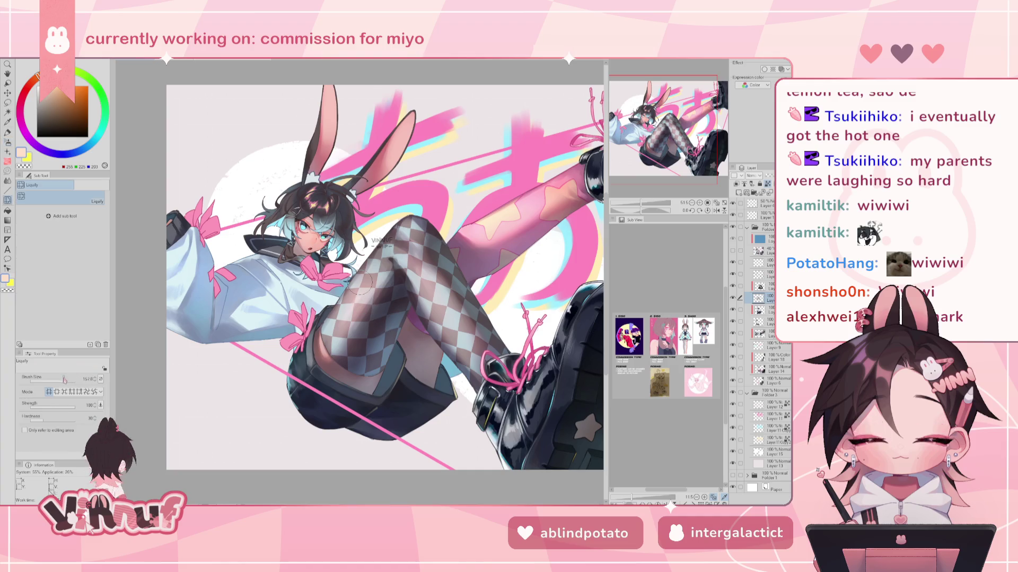
right_click(770, 299)
mouse_move(742, 409)
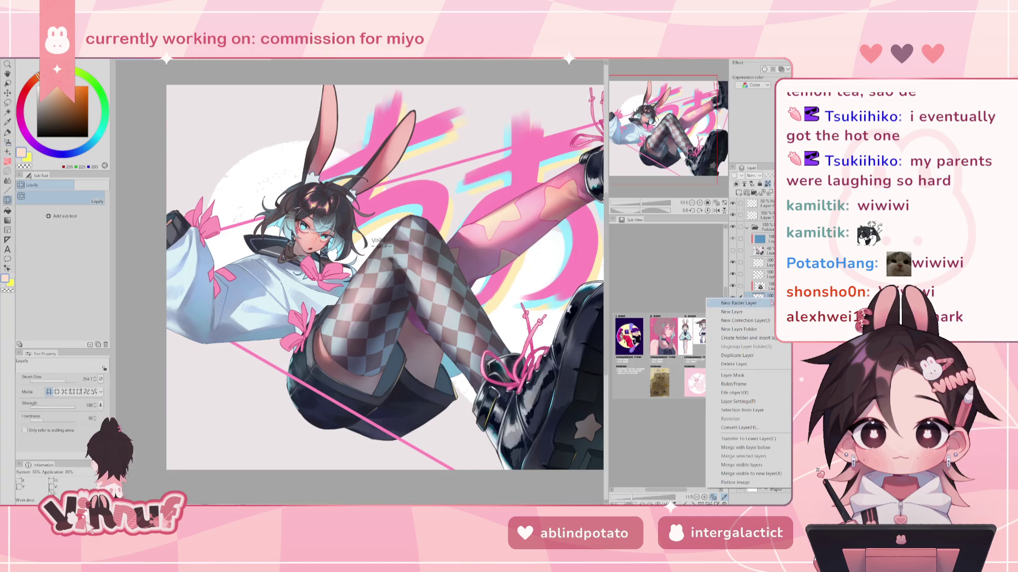
left_click(678, 412)
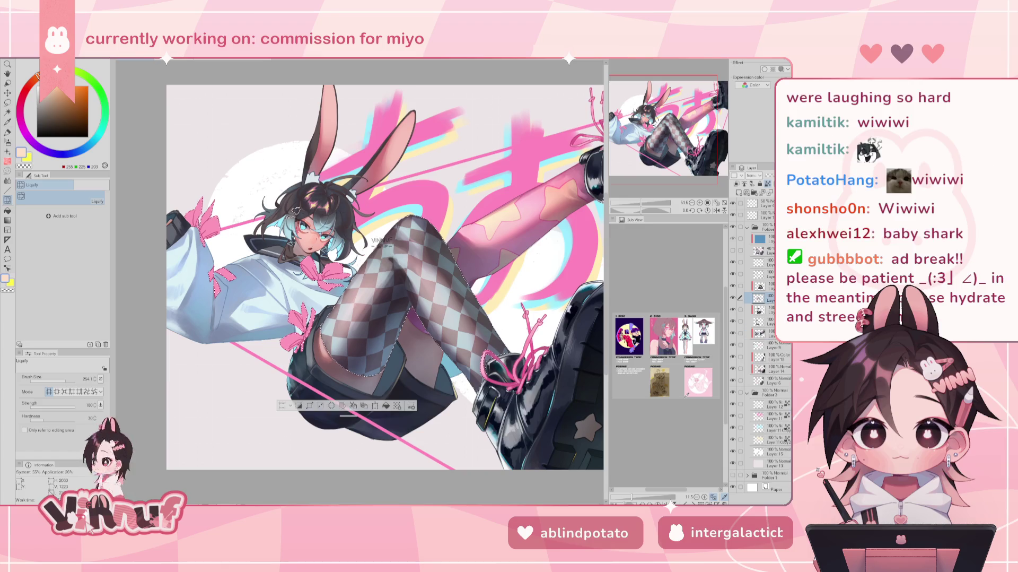
Step: Airbrush light-blue and darker blue shading over the selected leg and lower skirt
key("b")
key("h")
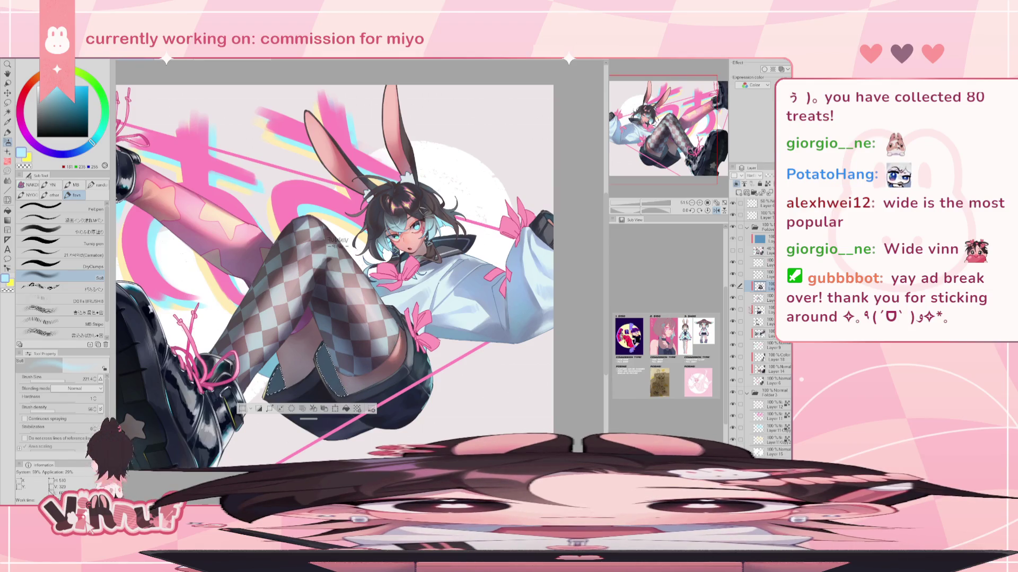
left_click_drag(386, 329, 318, 297)
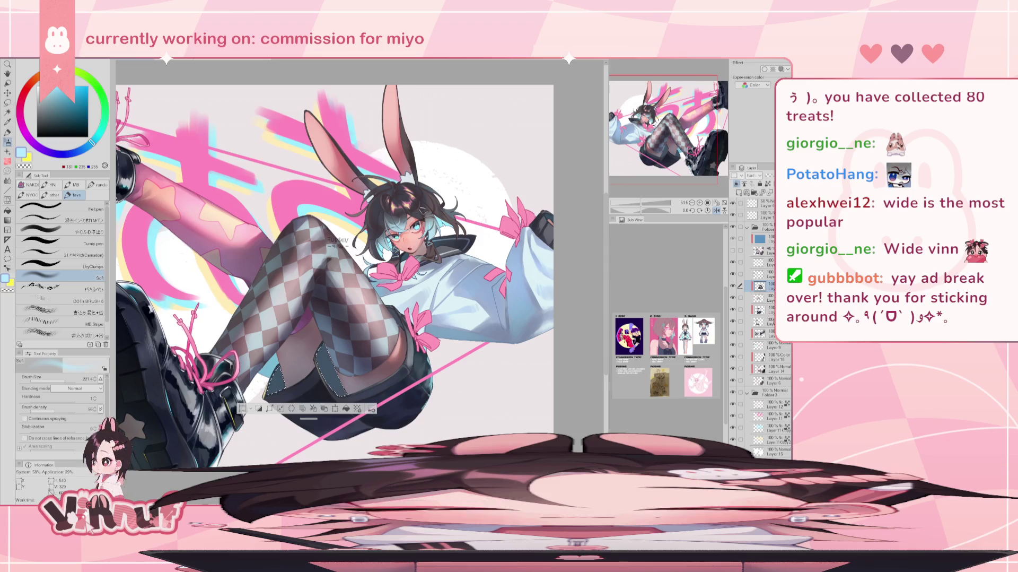
left_click(763, 309)
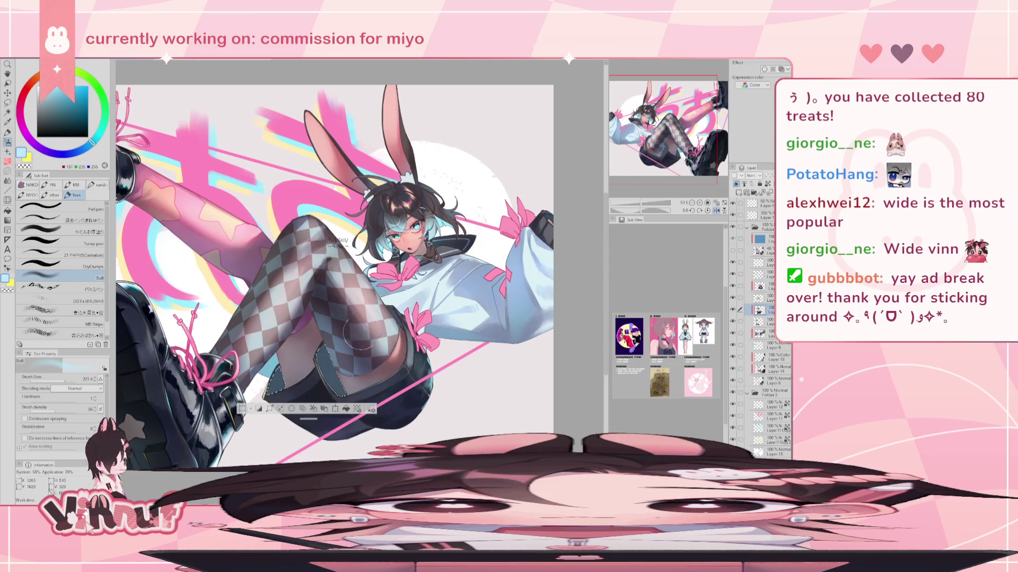
left_click(322, 289, "alt")
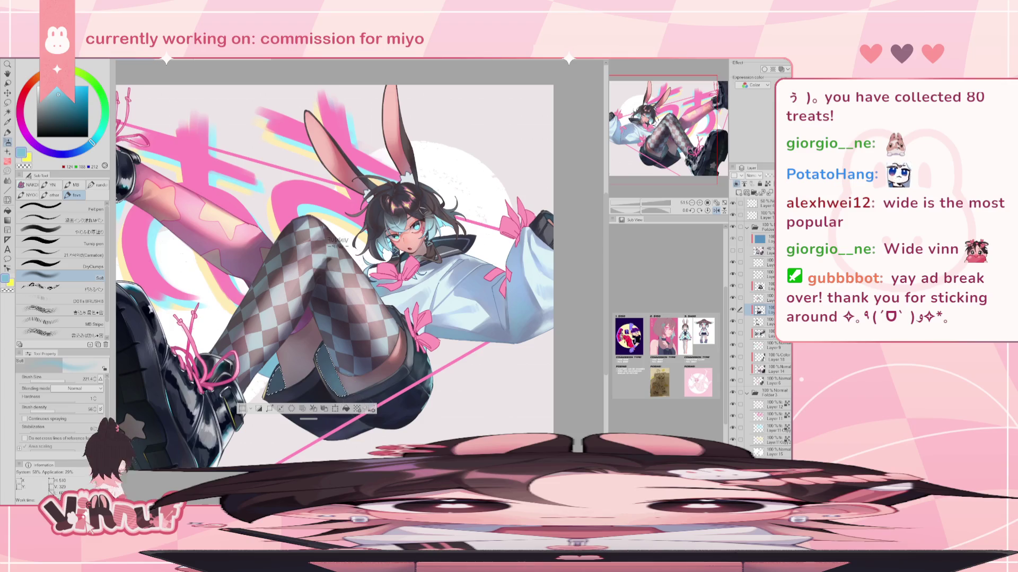
left_click_drag(325, 361, 331, 387)
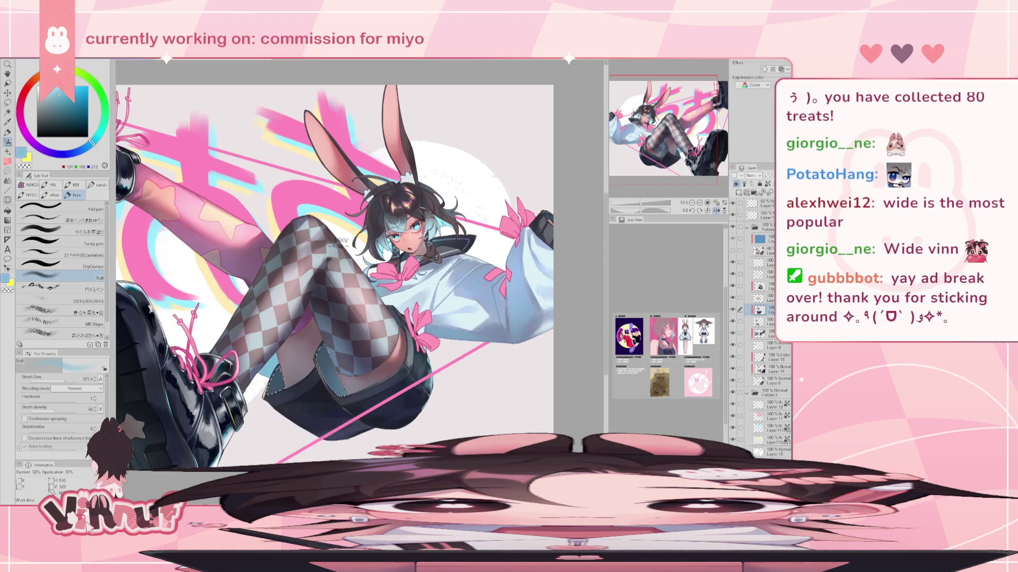
mouse_move(332, 427)
left_mouse_down()
mouse_move(375, 424)
mouse_move(348, 371)
left_mouse_up()
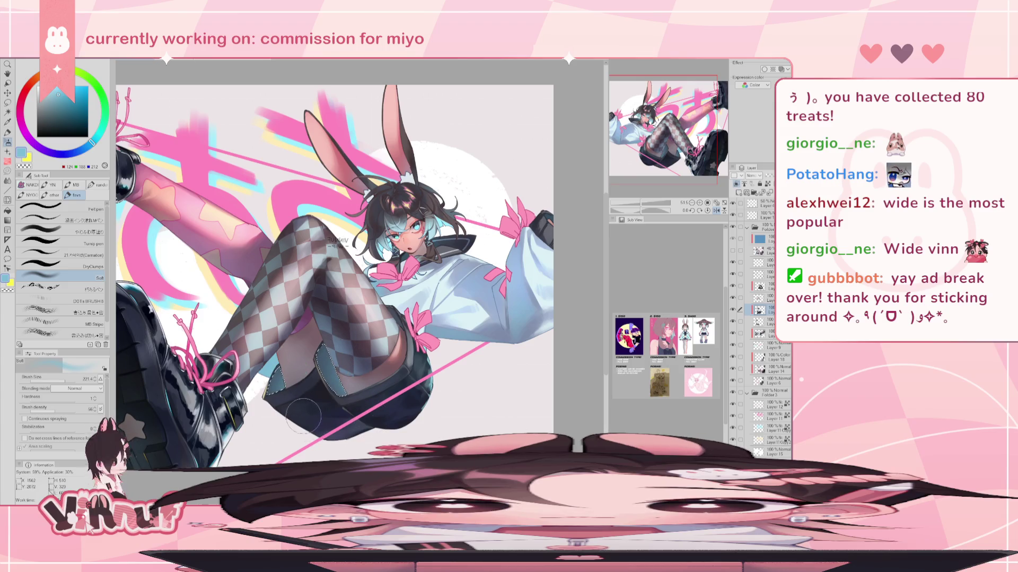
key("h")
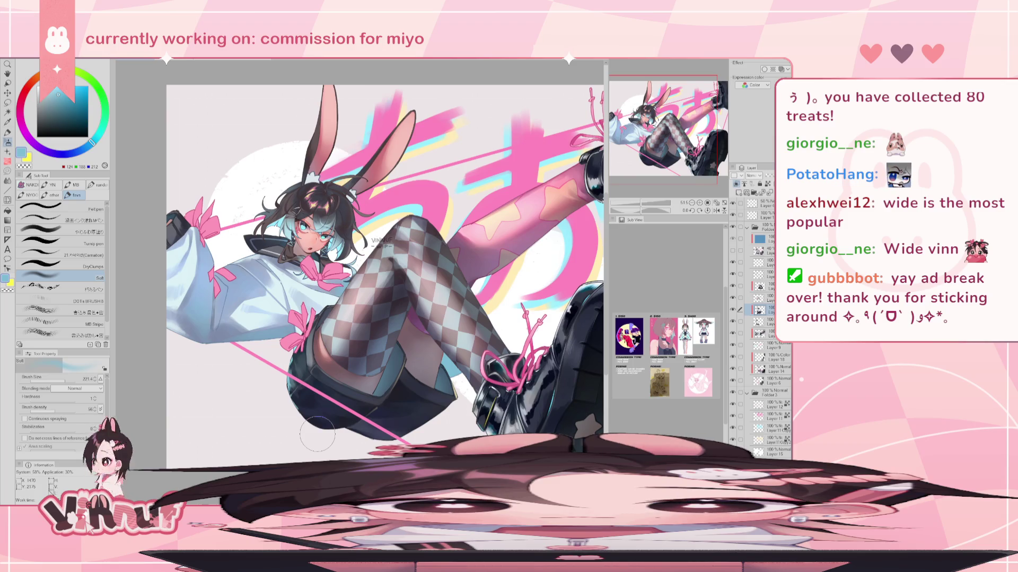
Step: Restore the canvas view and move down two layers in the layer stack
key("ctrl+z")
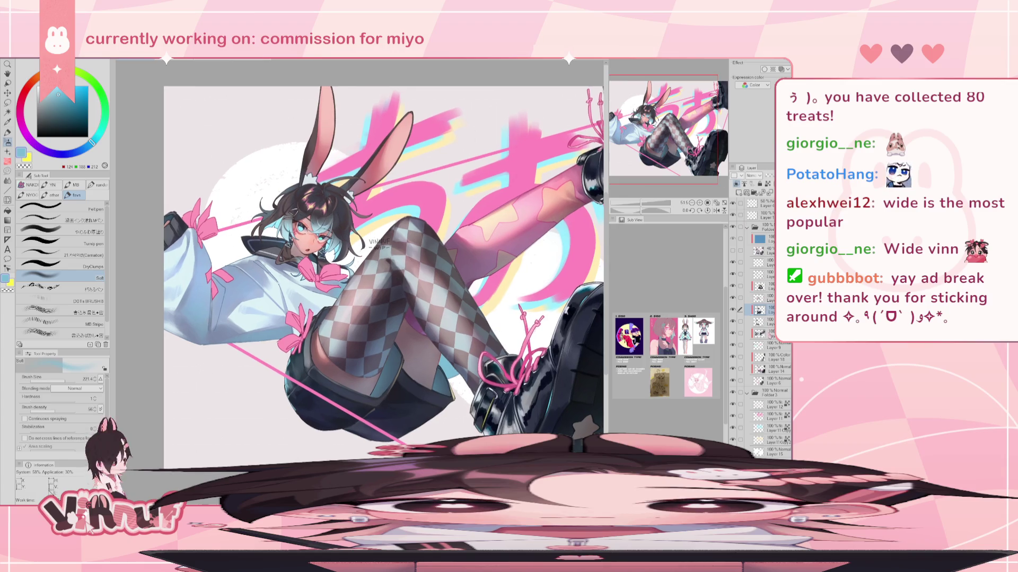
key("alt+bracketleft")
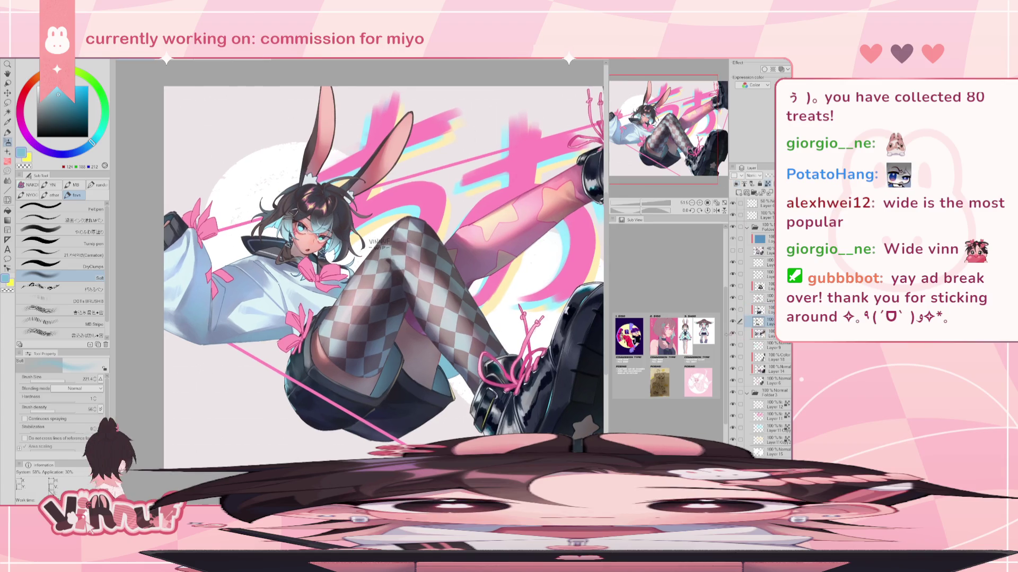
key("alt+bracketleft")
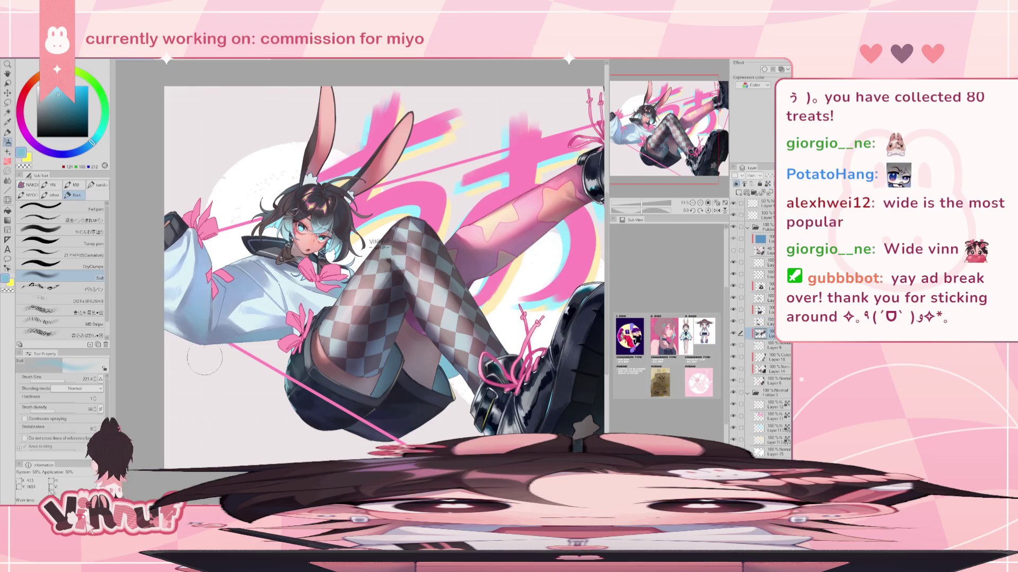
Step: Pick a dark muted purple and enlarge the brush to about 440
left_click(419, 246, "alt")
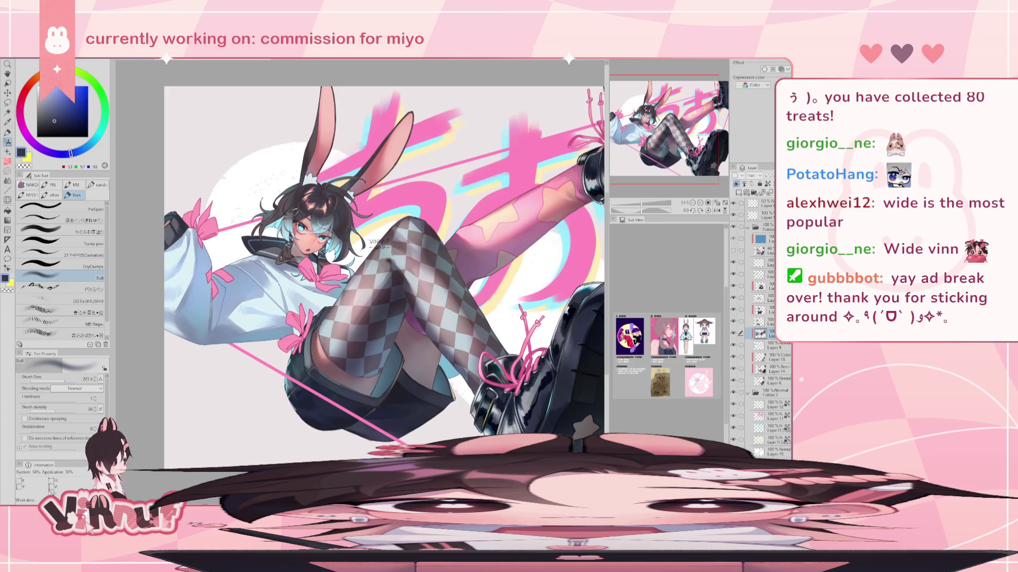
left_click(55, 152)
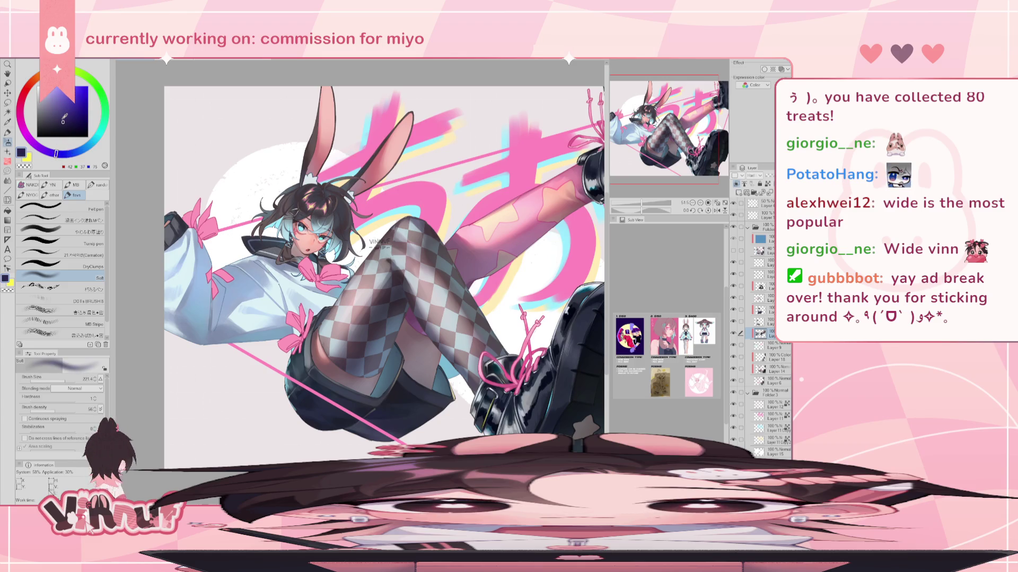
left_click_drag(214, 281, 246, 296)
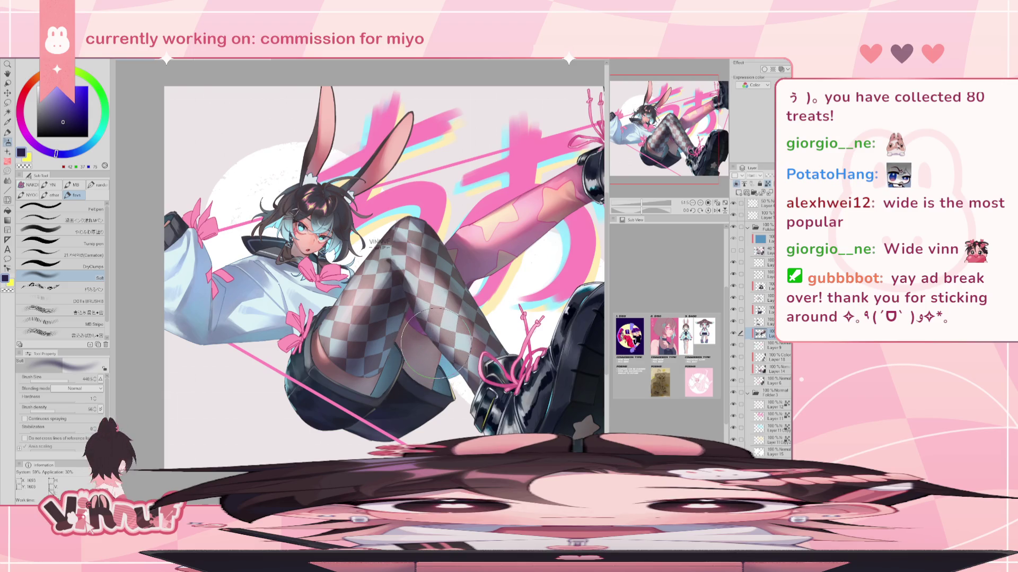
Step: Zoom out and mirror the canvas to check the whole illustration, then restore the view
left_click_drag(644, 202, 636, 202)
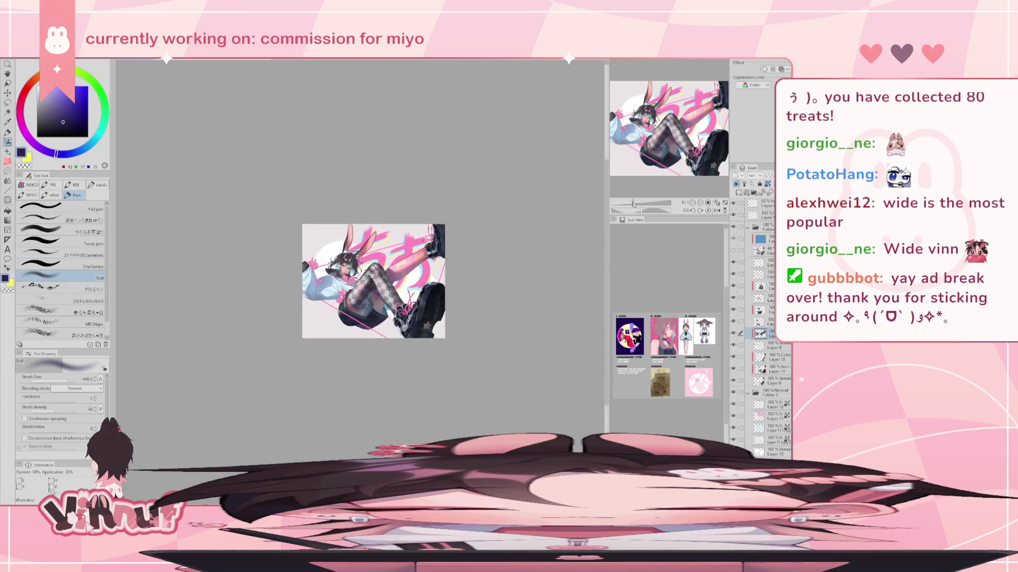
key("h")
left_click(717, 210)
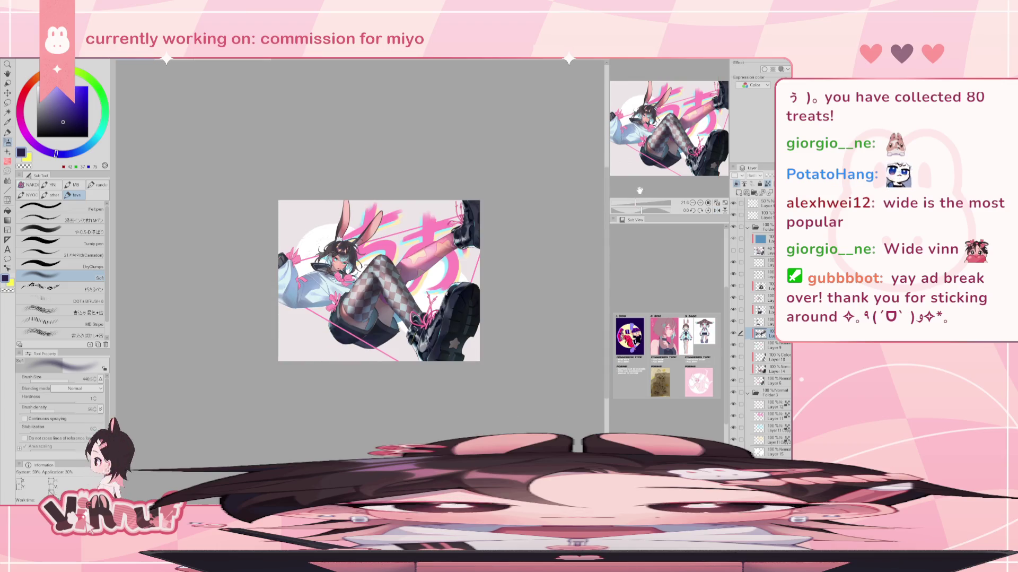
left_click(717, 202)
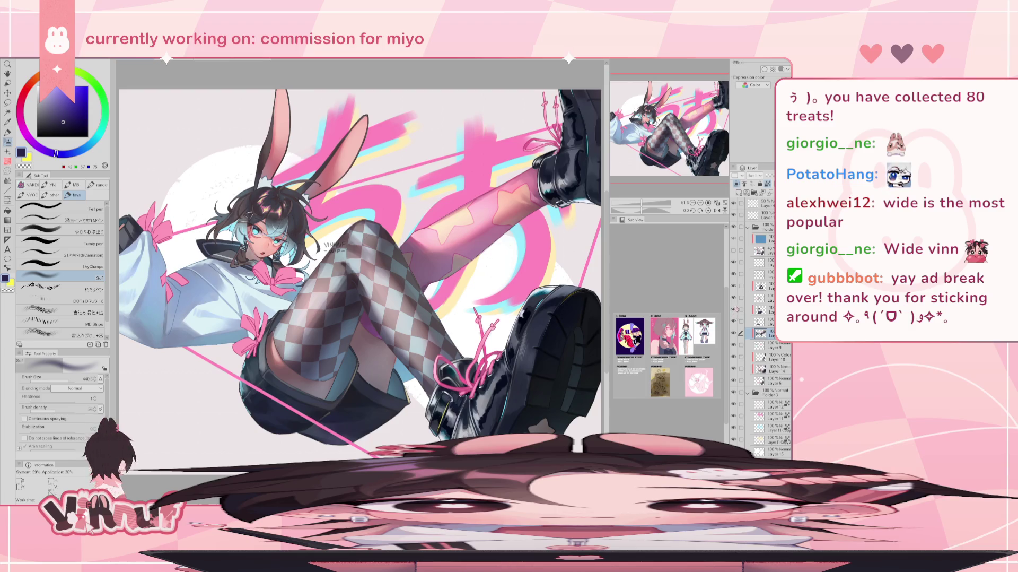
Step: Toggle shading layers off and on to compare, then zoom in on the face
left_click(741, 322)
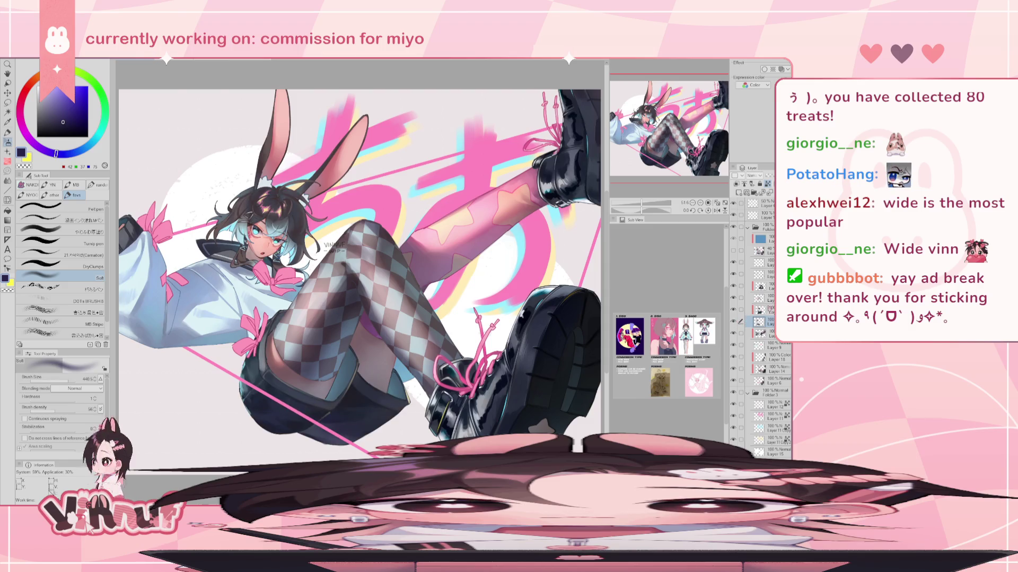
left_click(741, 298)
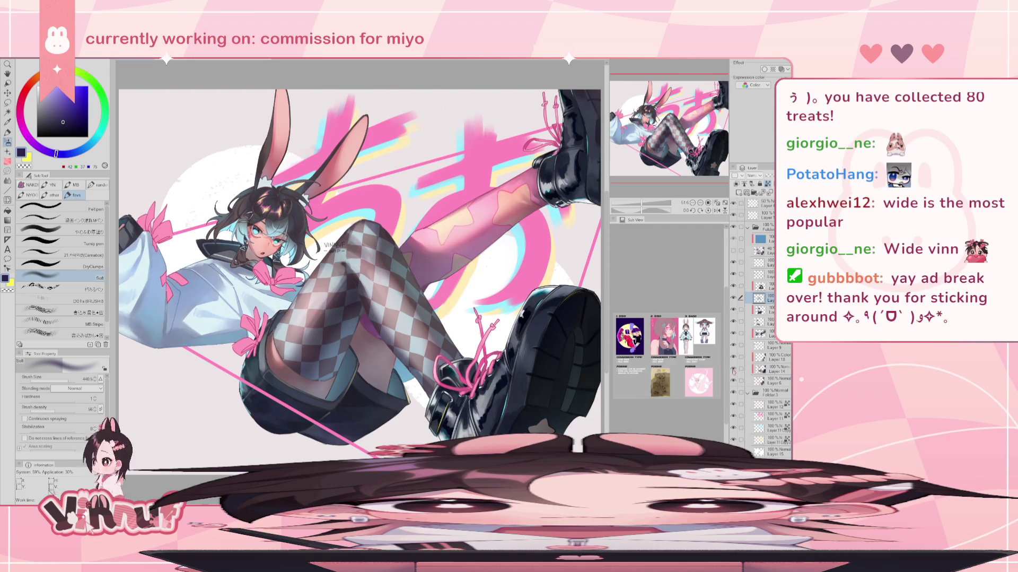
left_click(734, 334)
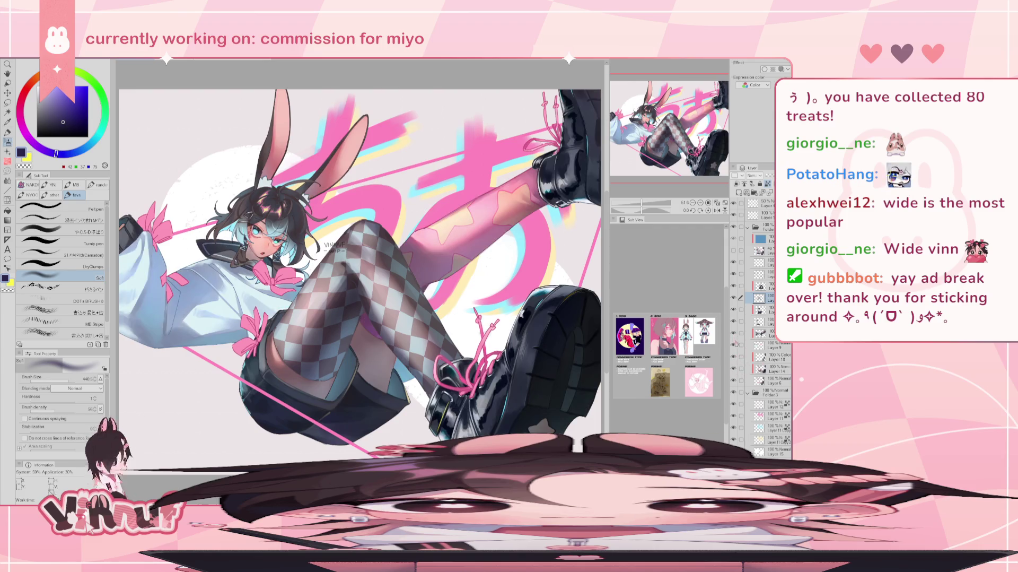
left_click(735, 342)
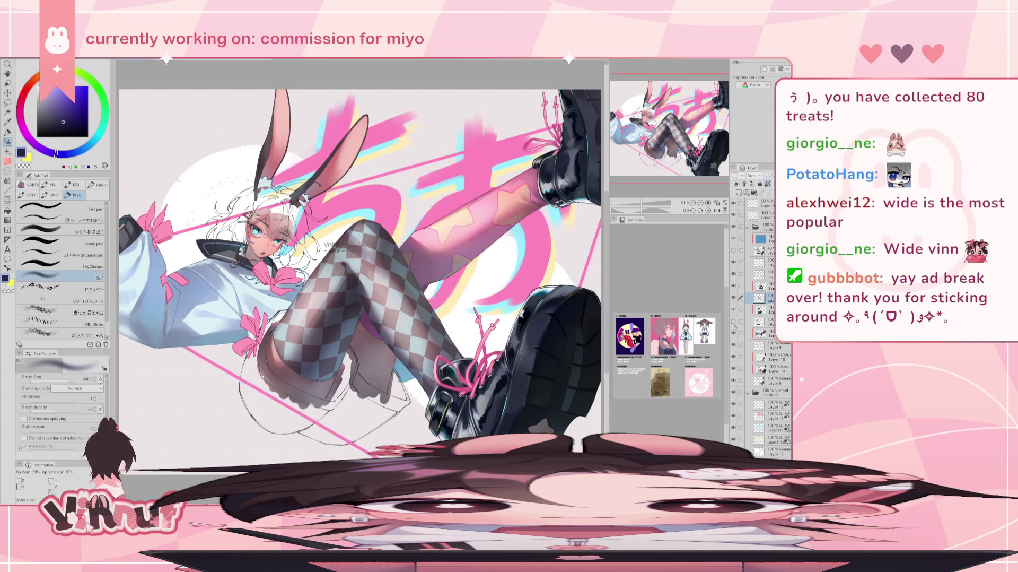
left_click(734, 309)
left_click(734, 285)
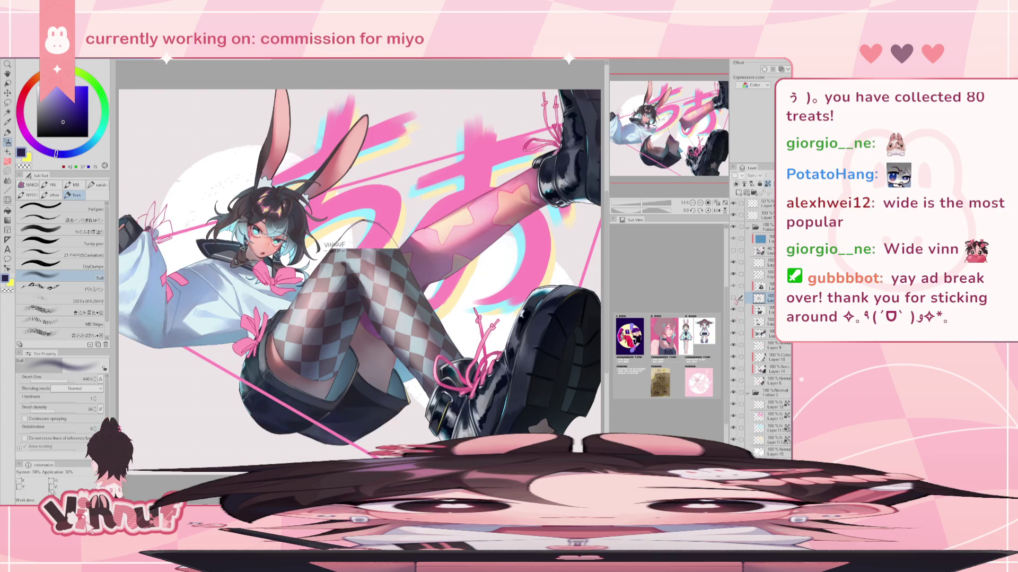
left_click(763, 285)
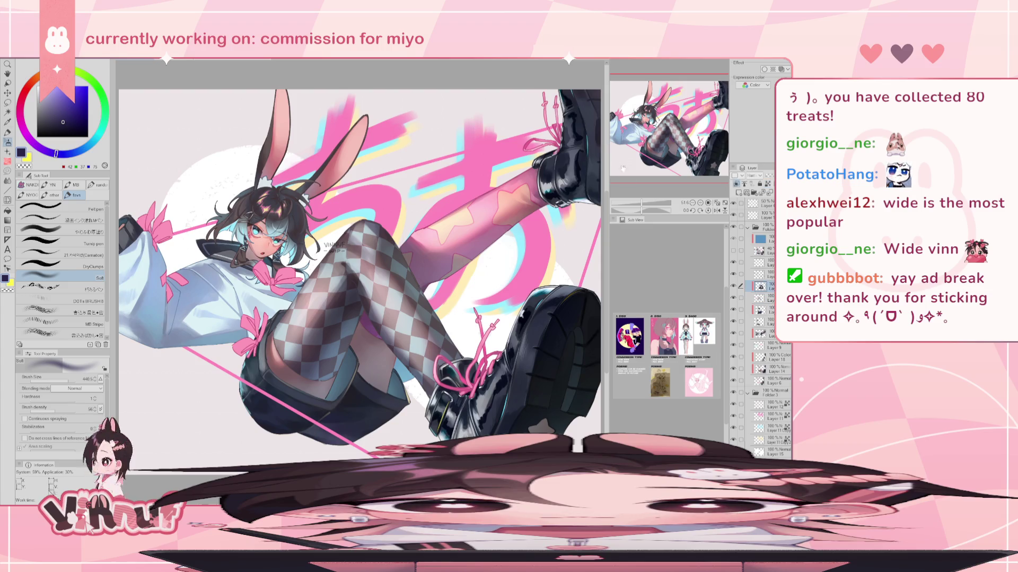
left_click_drag(642, 203, 650, 203)
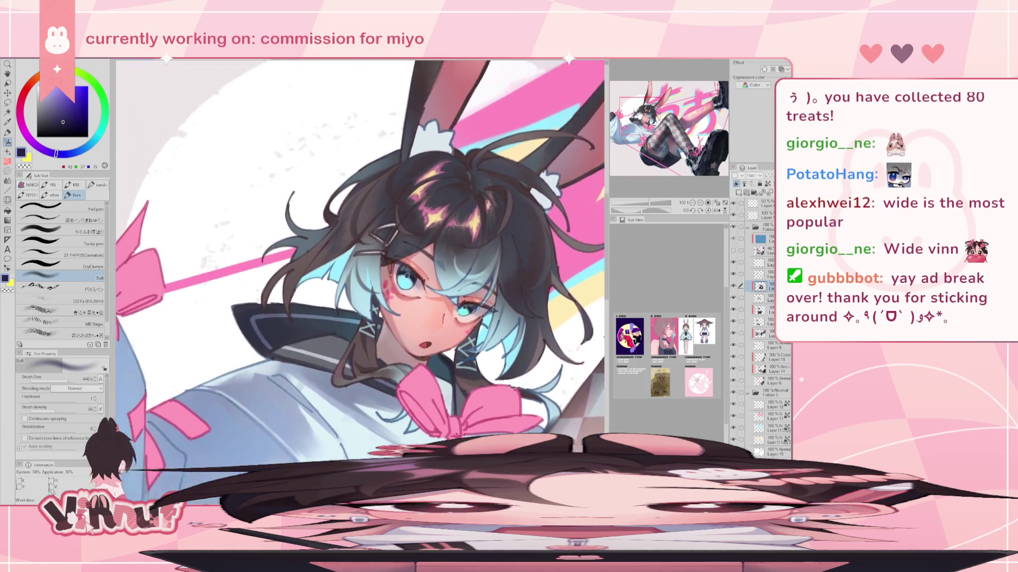
Step: Set up the やわらか厚塗り brush at size 28.1 in a dark greyish purple
left_click(614, 106)
left_click(47, 103)
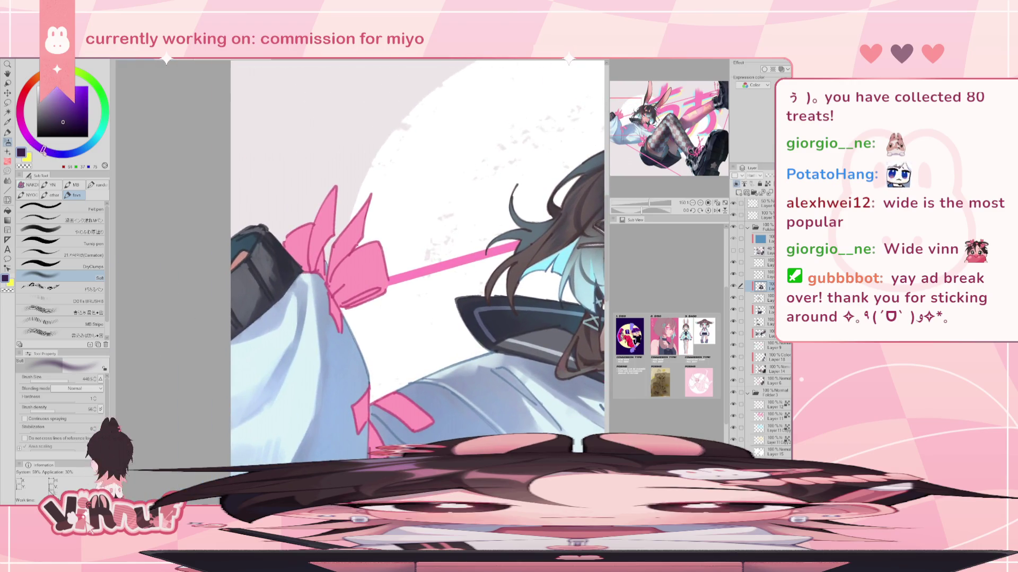
left_click(46, 106)
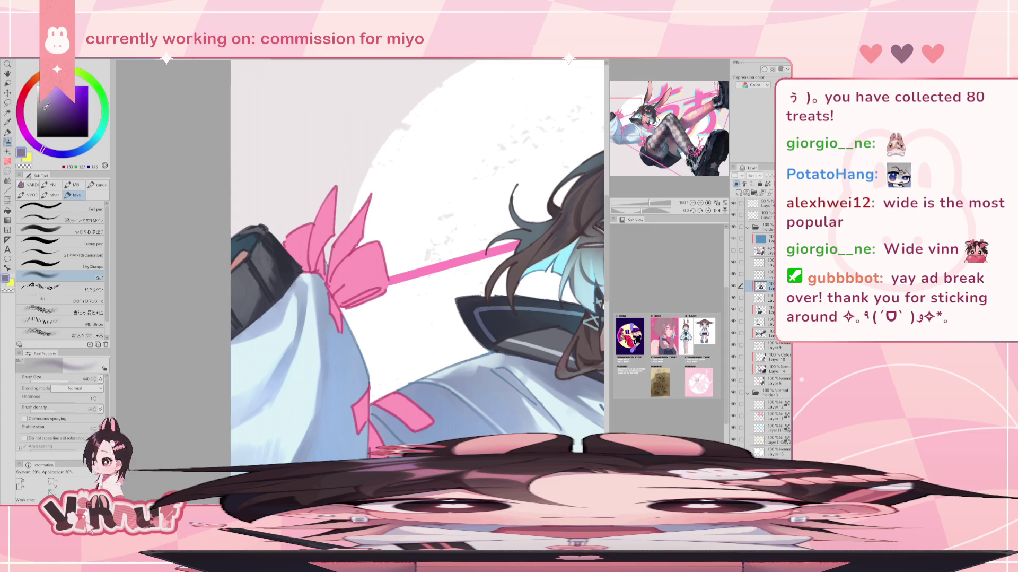
mouse_move(36, 146)
left_mouse_down()
mouse_move(22, 125)
mouse_move(62, 154)
left_mouse_up()
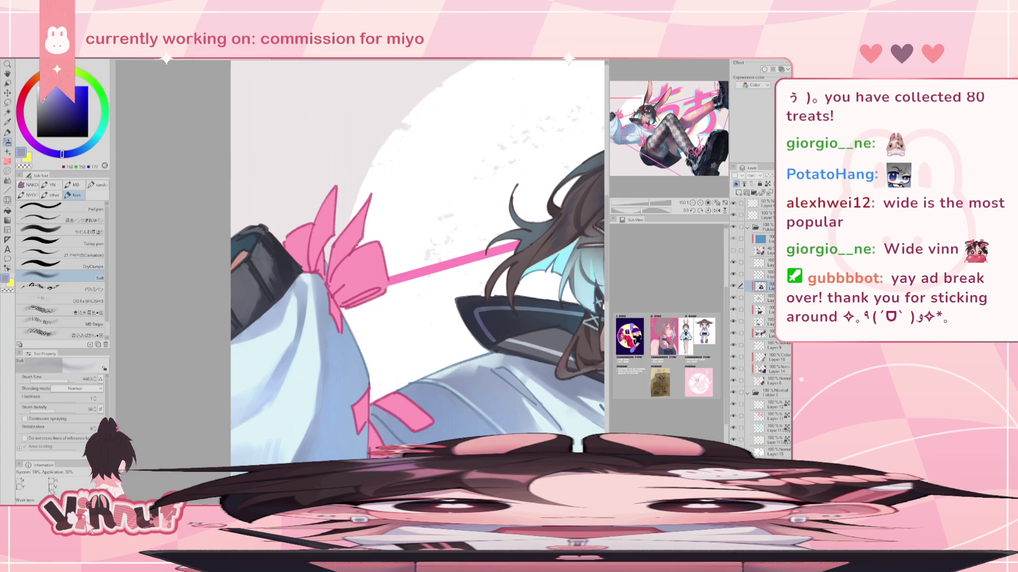
left_click(40, 230)
left_click_drag(60, 379, 64, 378)
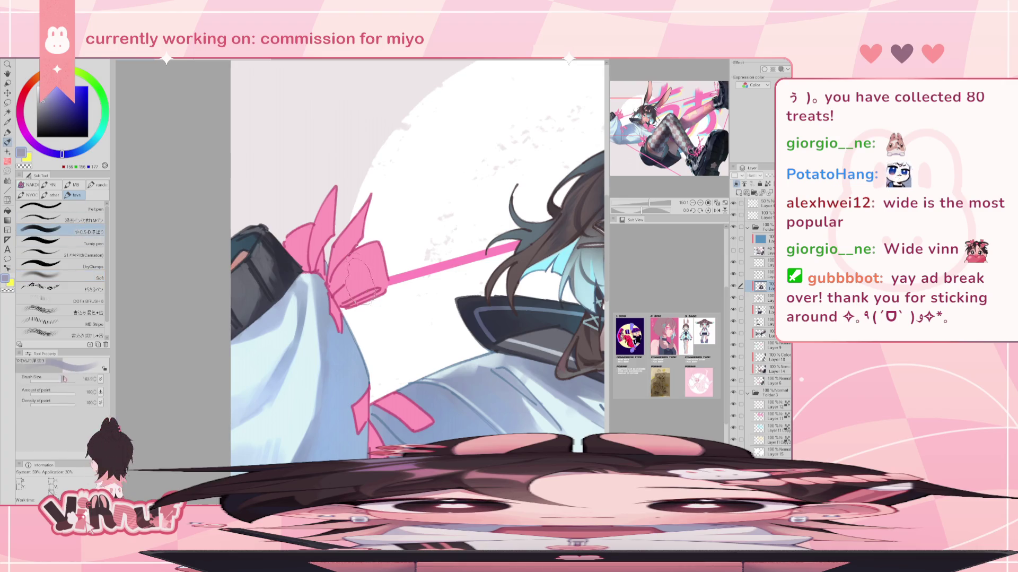
key("bracketleft")
key("bracketleft")
key("bracketleft")
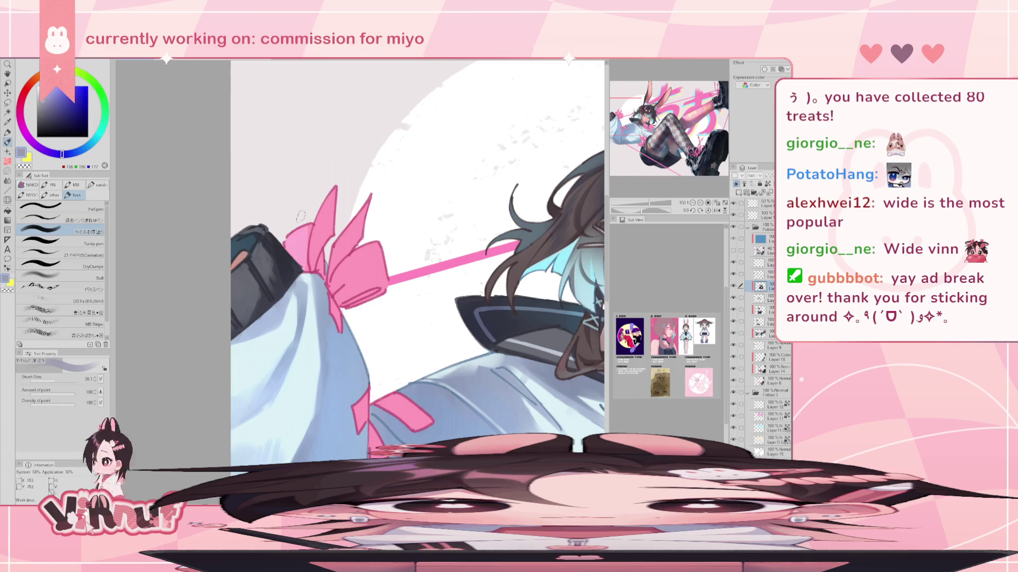
left_click(48, 115)
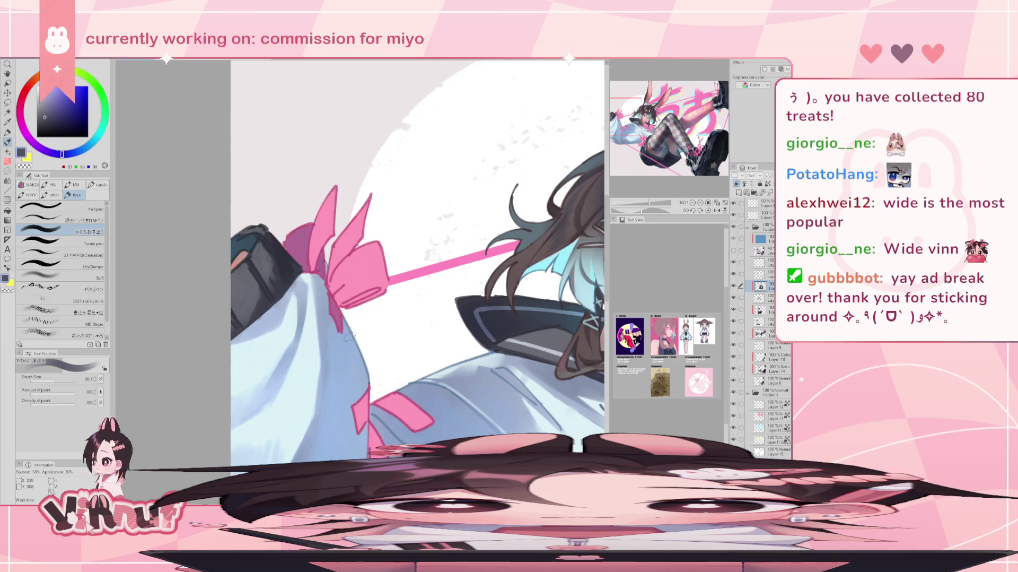
key("ctrl+0")
Step: Set the brush to about 48.8 and repaint the sleeve ribbon a darker magenta
scroll(360, 265, "up", 2)
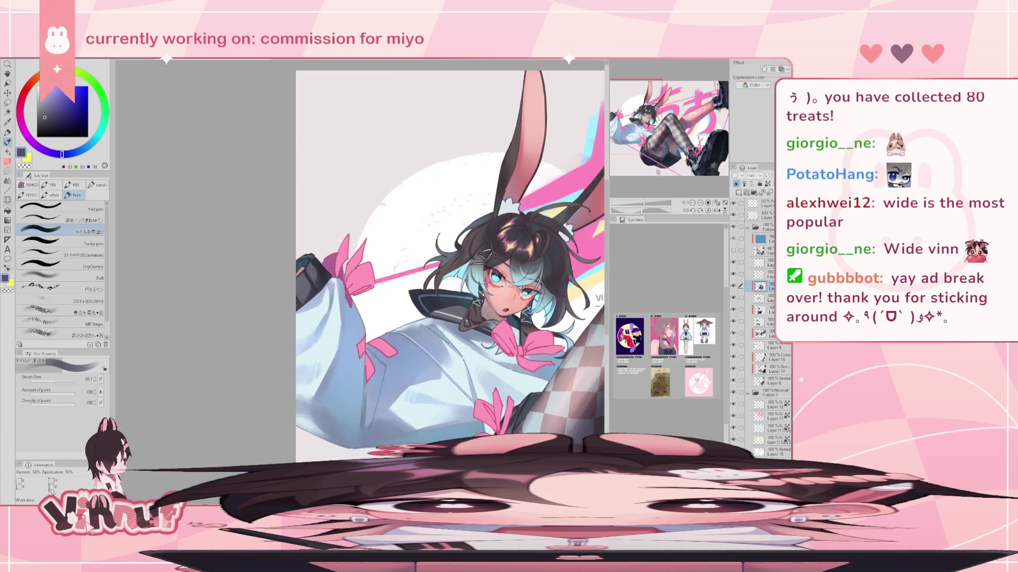
left_click_drag(647, 121, 632, 86)
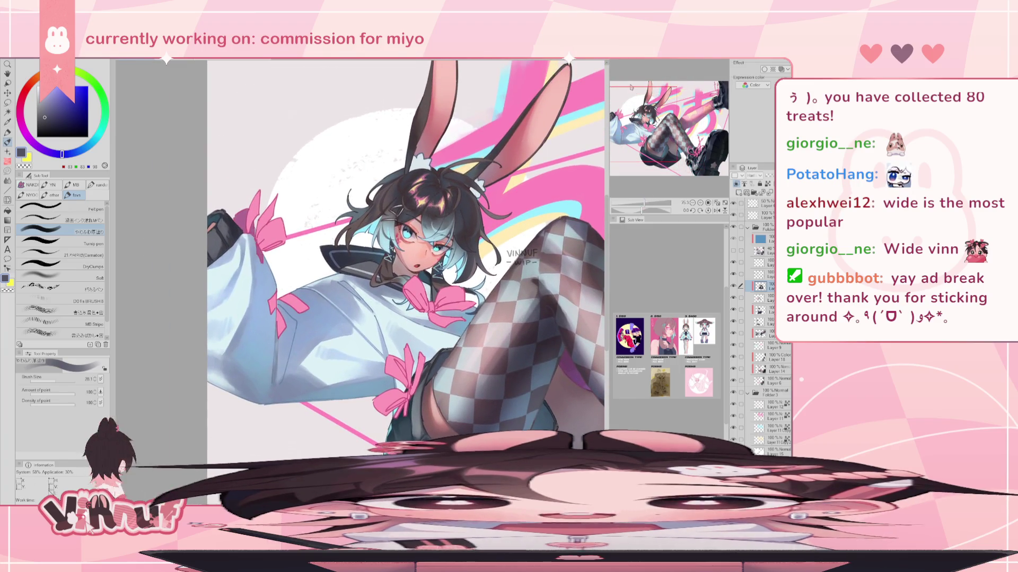
left_click_drag(285, 313, 302, 313)
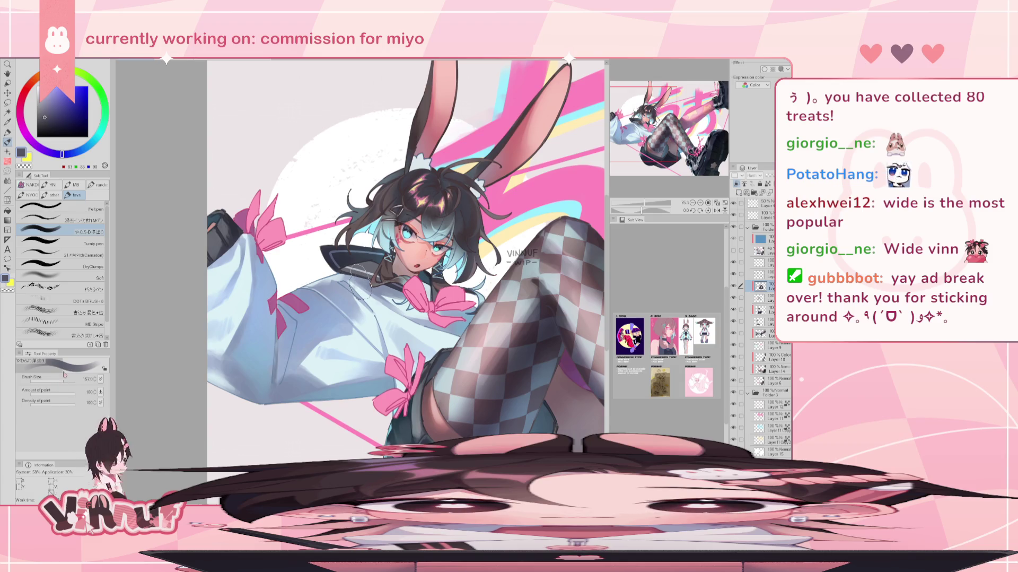
left_click_drag(270, 204, 261, 245)
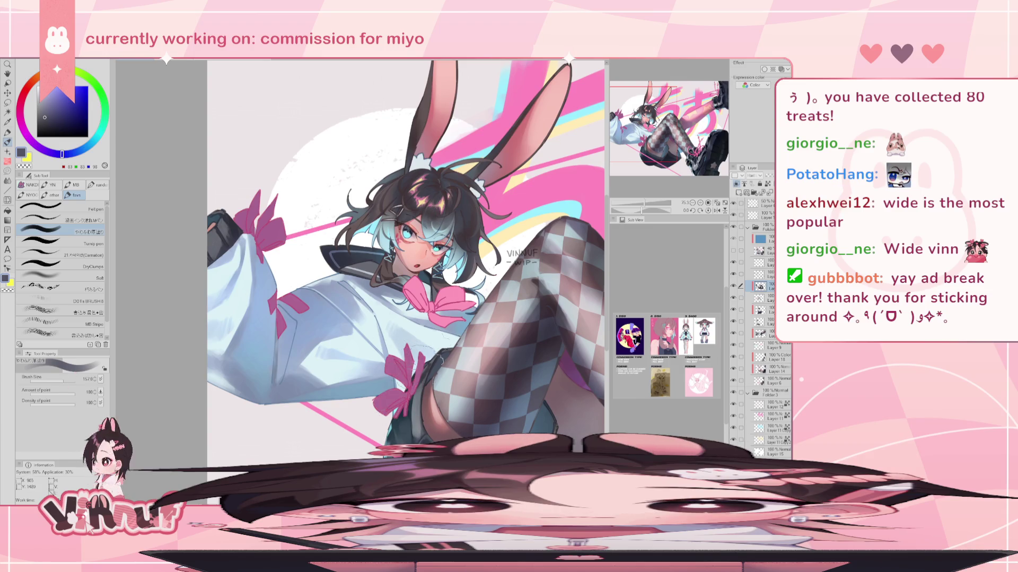
Step: Darken the sleeve shading near the bow and lasso-select the left arm, head and face
left_click_drag(383, 333, 456, 310)
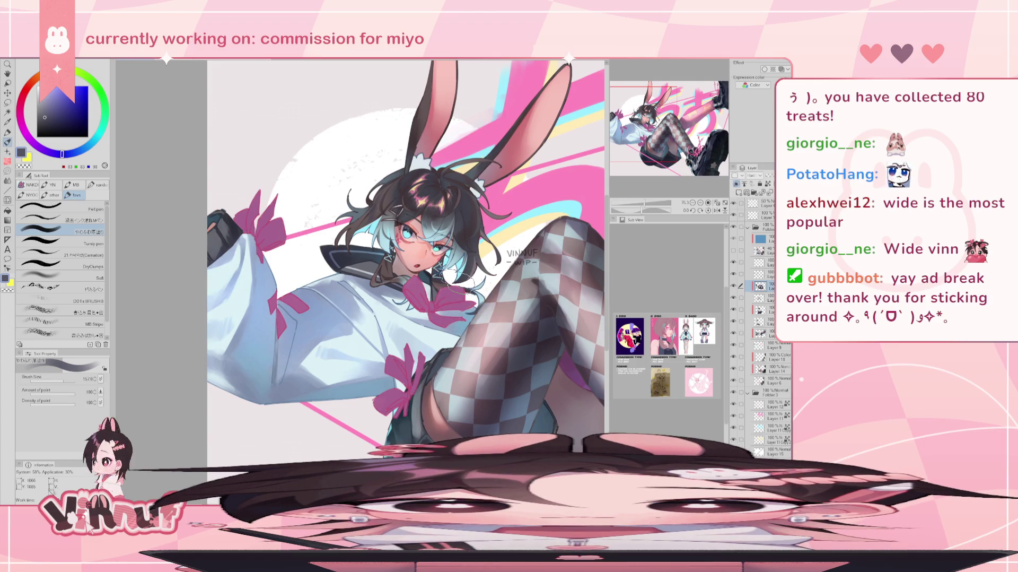
key("m")
mouse_move(217, 201)
left_mouse_down()
mouse_move(441, 351)
mouse_move(249, 345)
left_mouse_up()
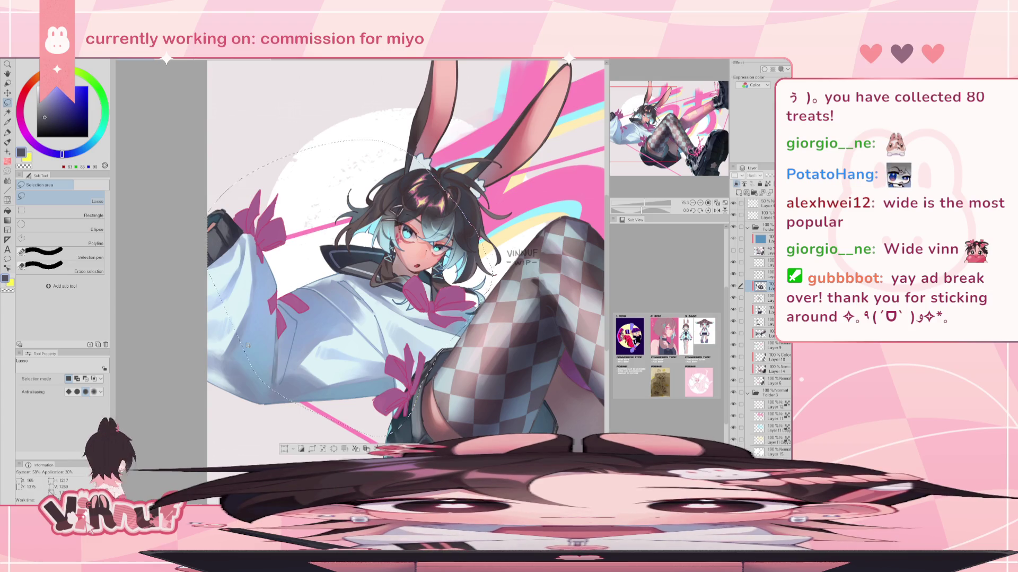
Step: Return to the brush at about size 30 to repaint the upper-left ribbon
key("b")
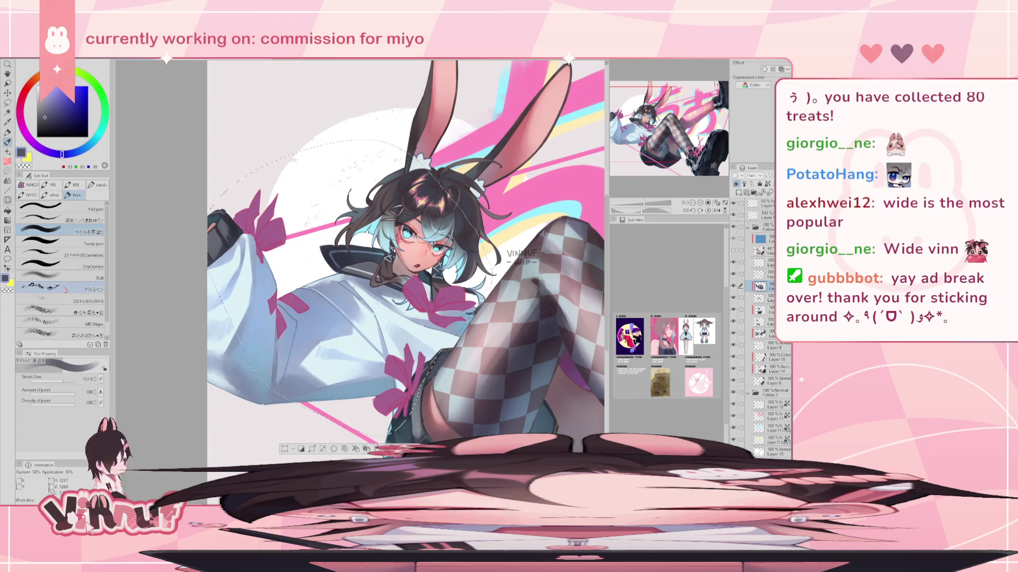
left_click_drag(63, 381, 59, 380)
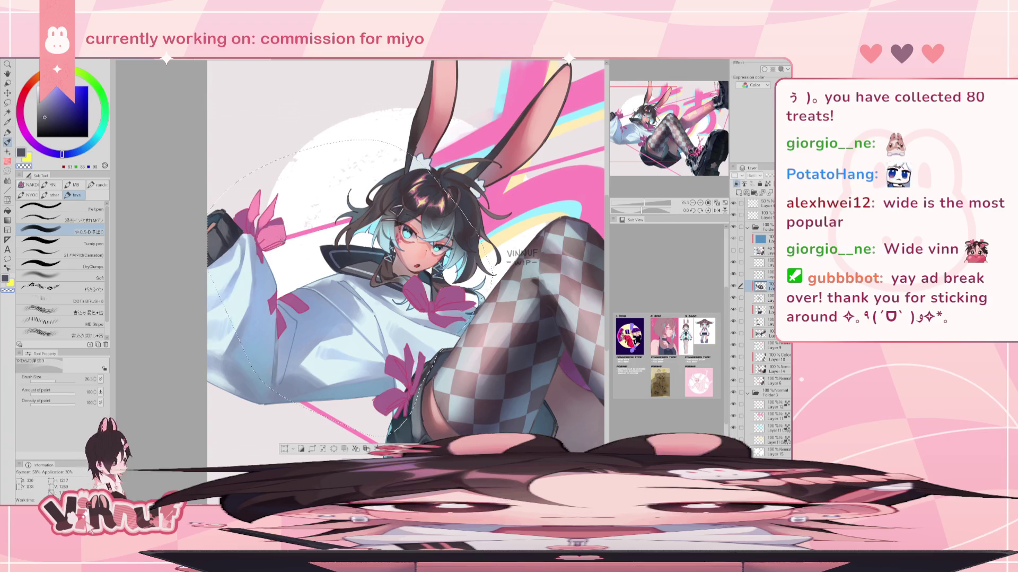
Step: Touch up with a brush of about 32, toggling transparent colour and checking mirrored views
key("bracketright")
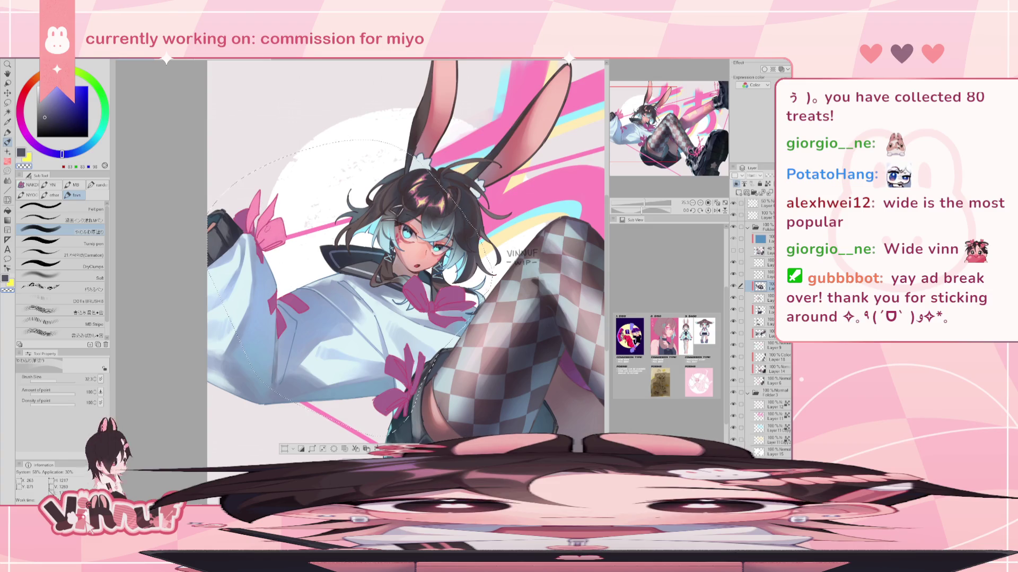
key("c")
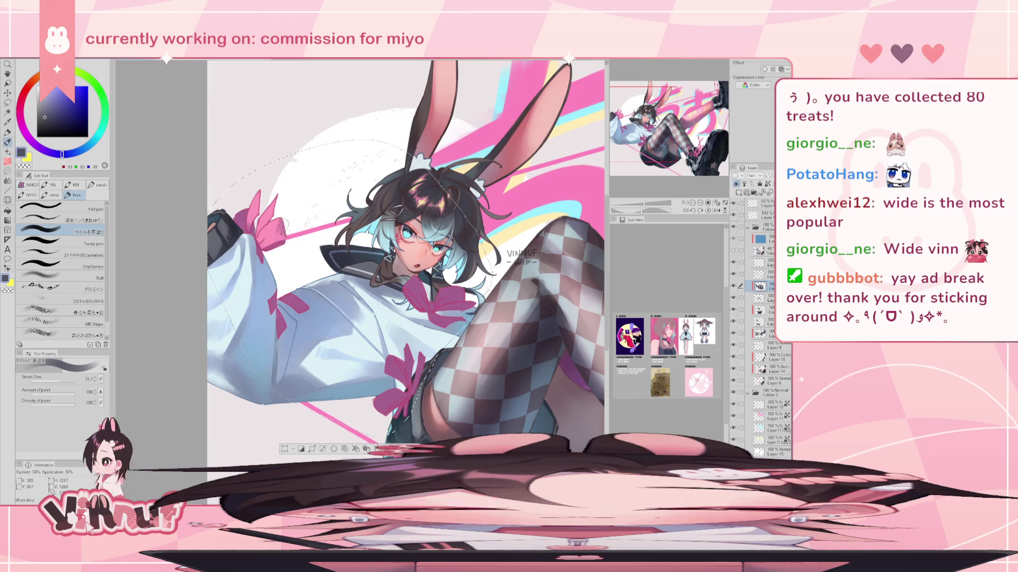
key("h")
key("h")
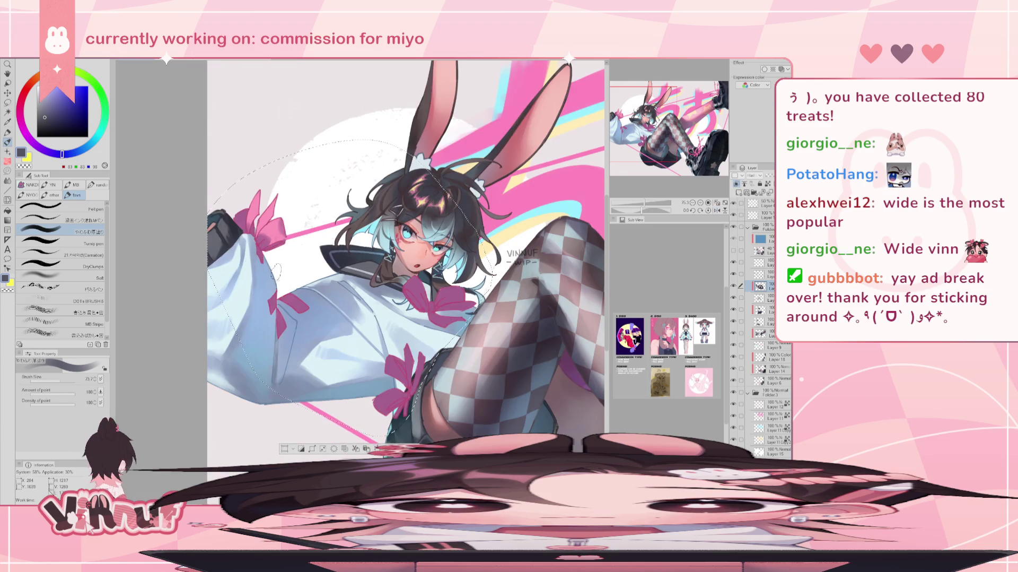
key("h")
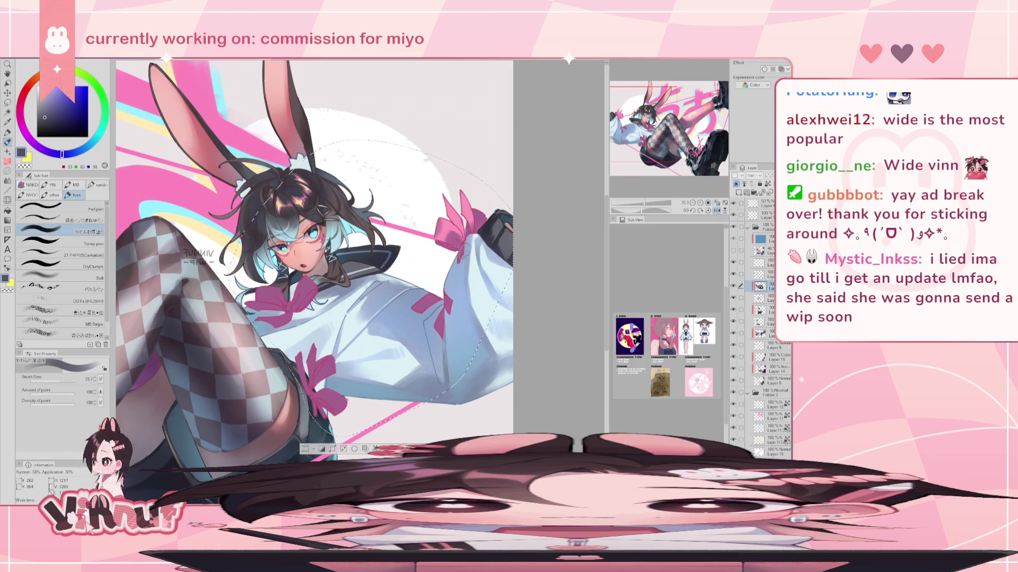
key("h")
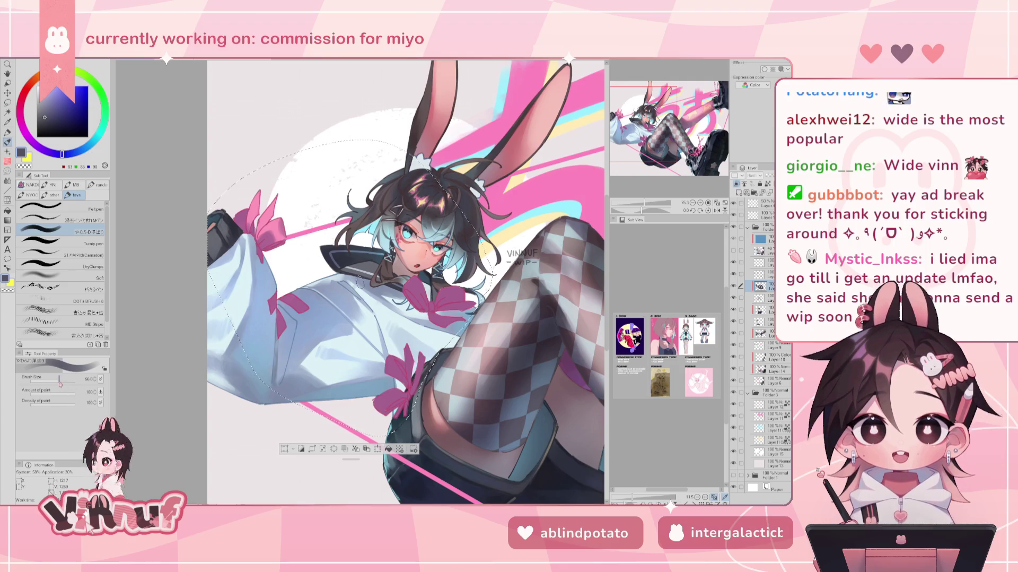
Step: Paint finer strokes with a thinner brush, recheck the mirrored view, then switch to the Eraser
left_click_drag(69, 380, 57, 381)
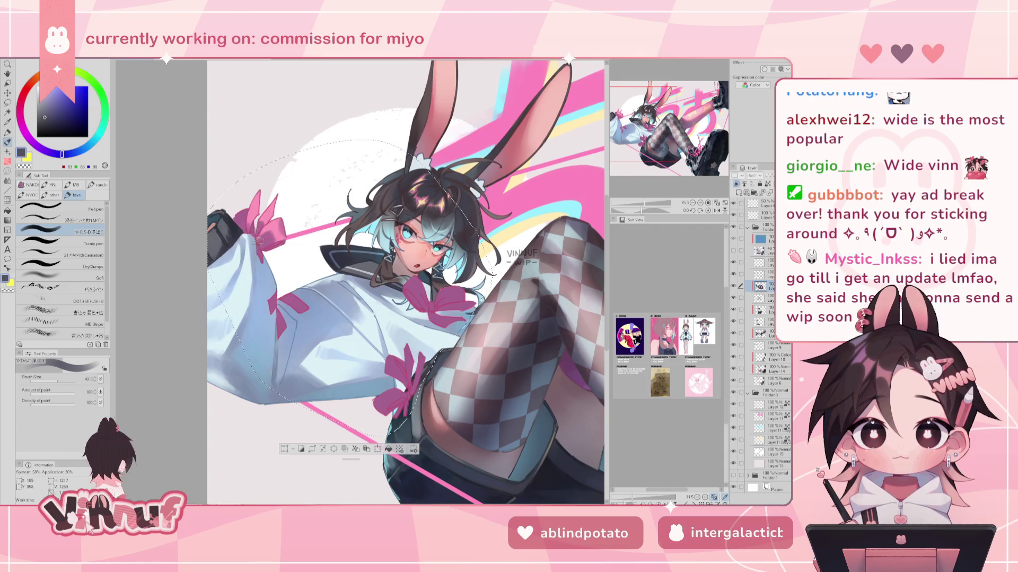
key("h")
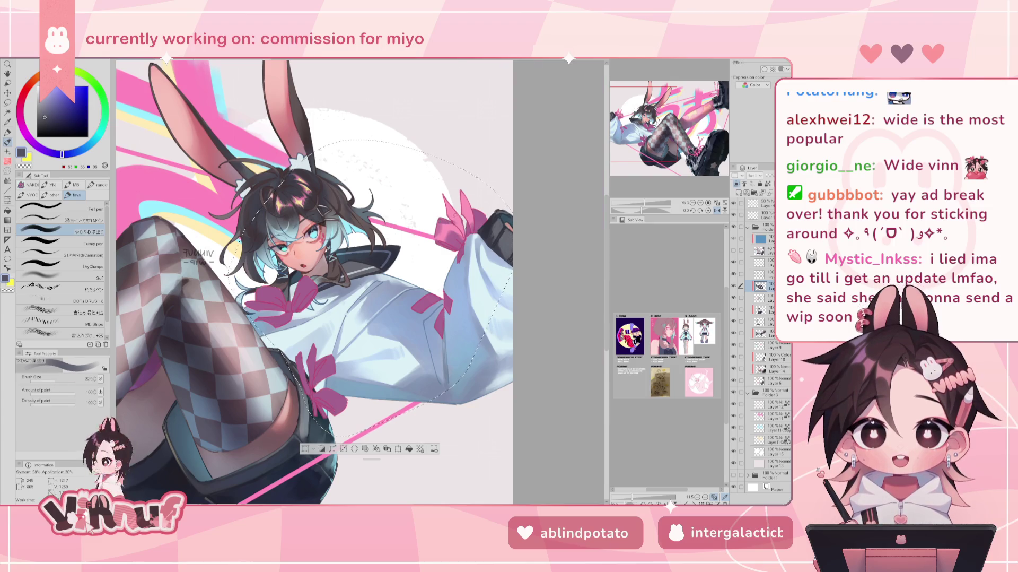
key("h")
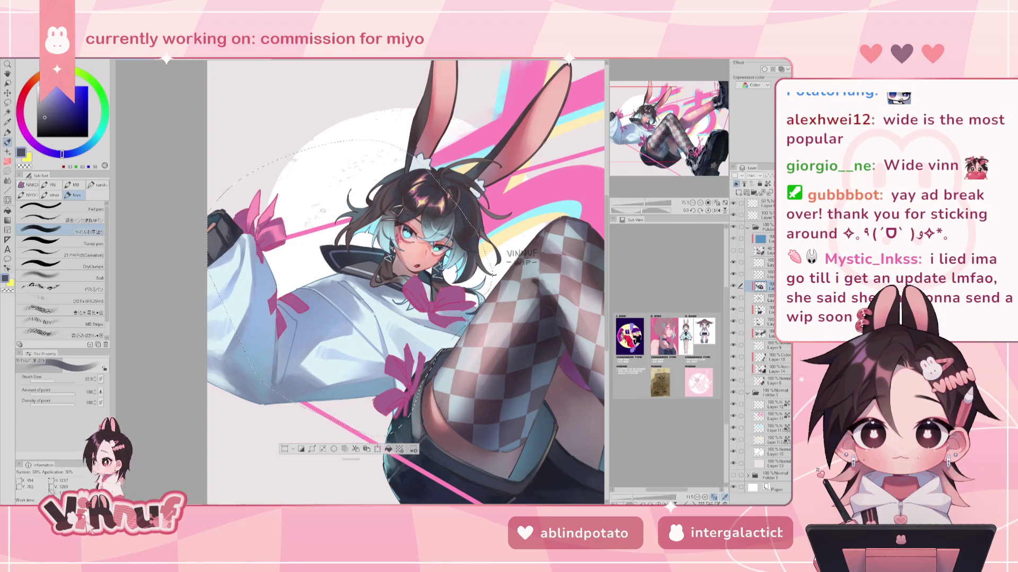
key("e")
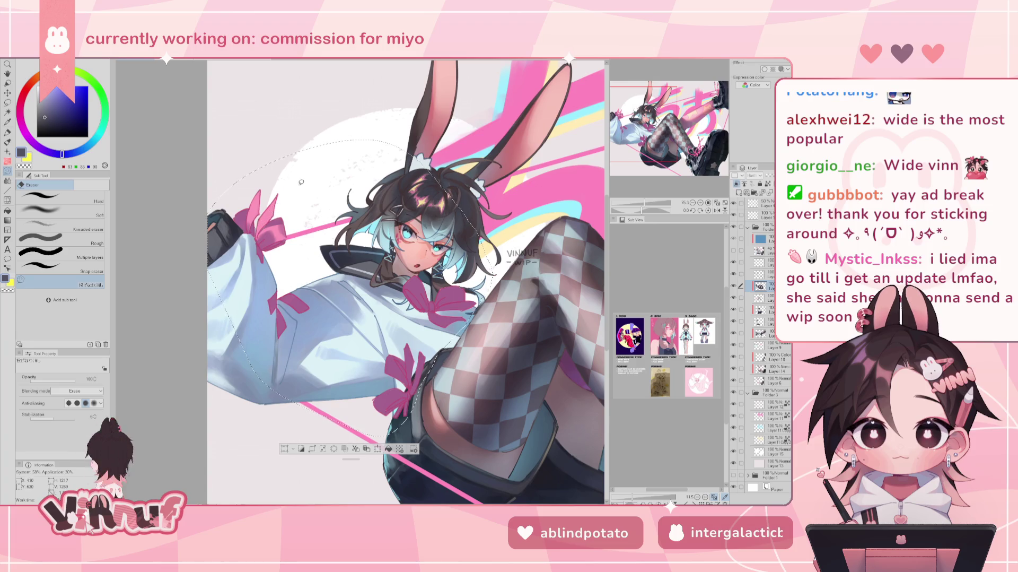
Step: Erase stray marks after a mirrored check, then return to the pen for touch-ups
key("h")
key("h")
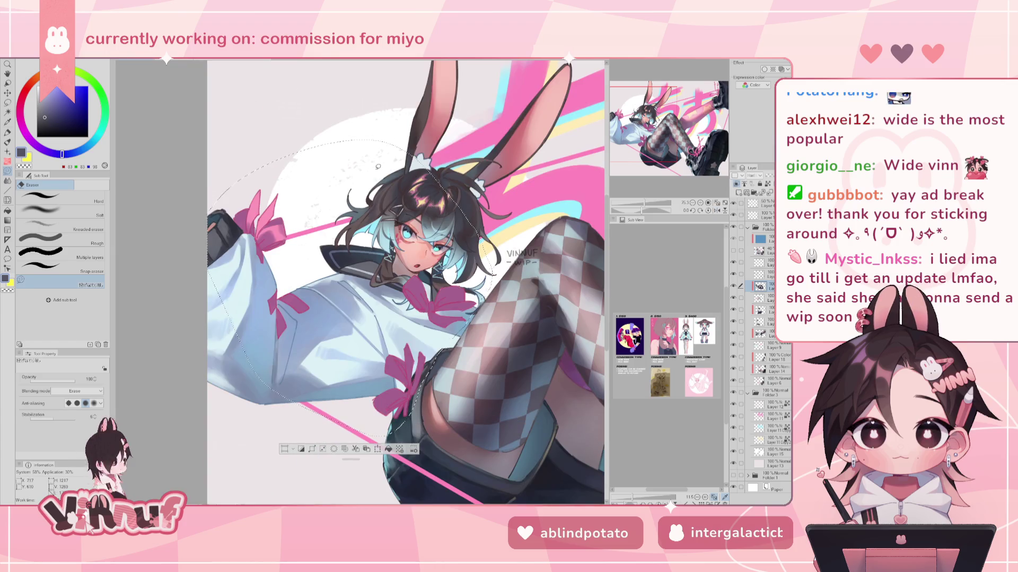
key("p")
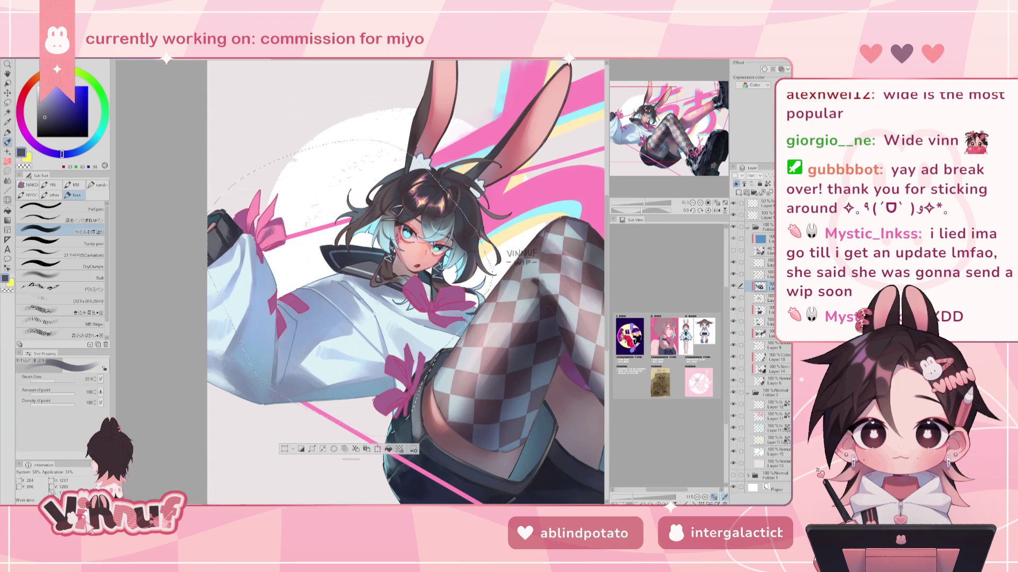
Step: Refine the jacket and hair with a brush enlarged to about 48, checking the mirrored view
key("h")
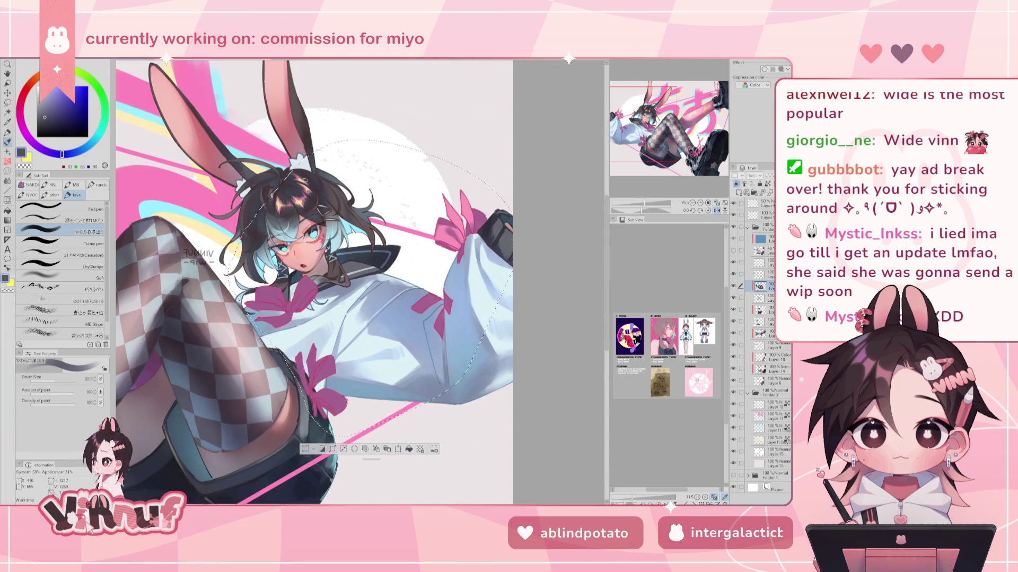
key("h")
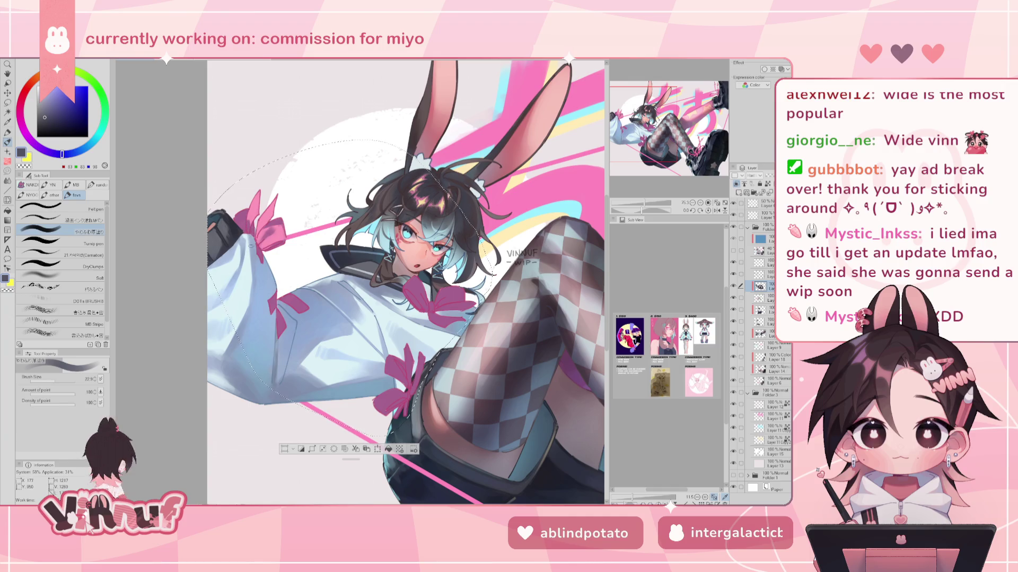
key("bracketright")
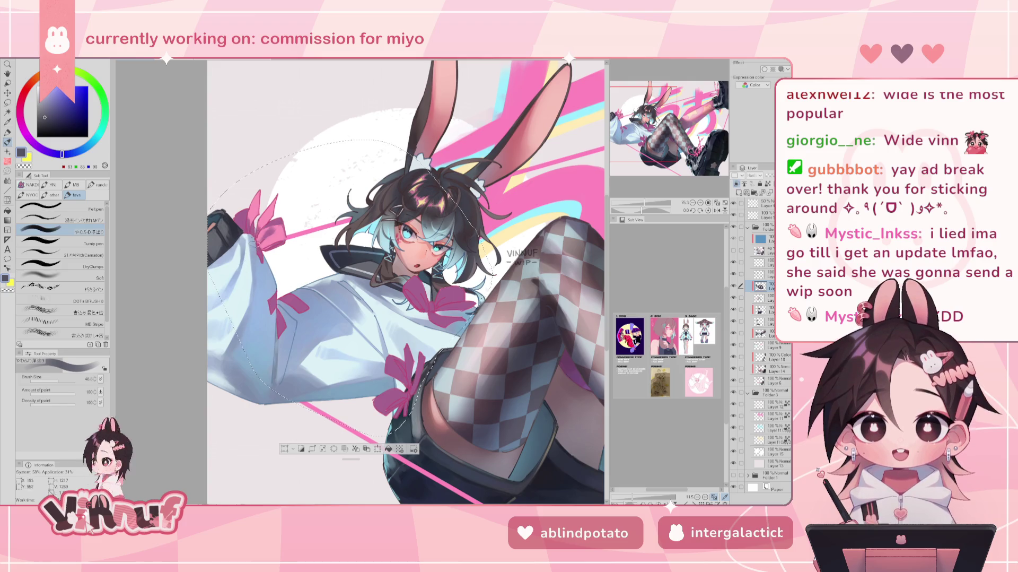
key("h")
key("h")
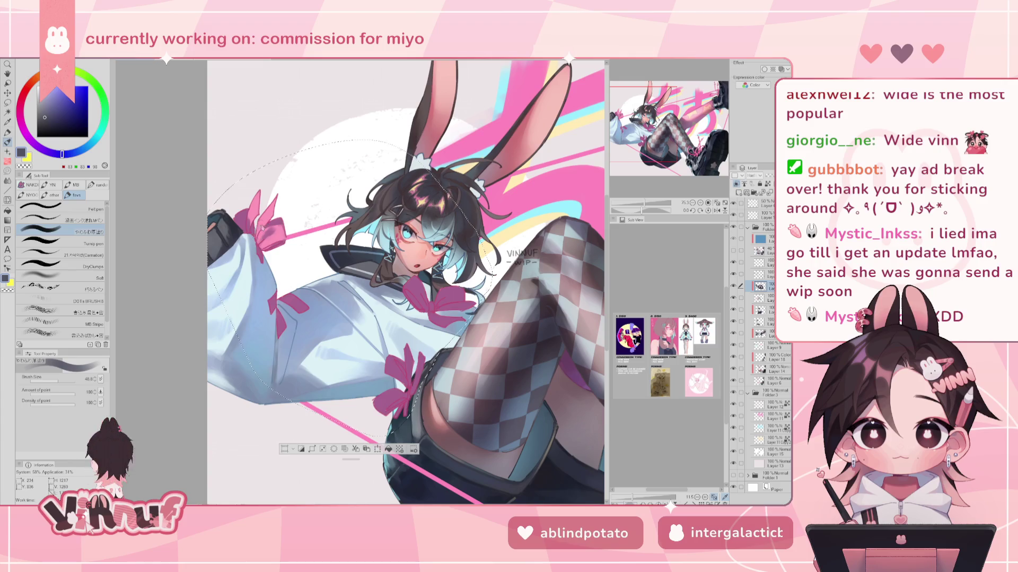
key("e")
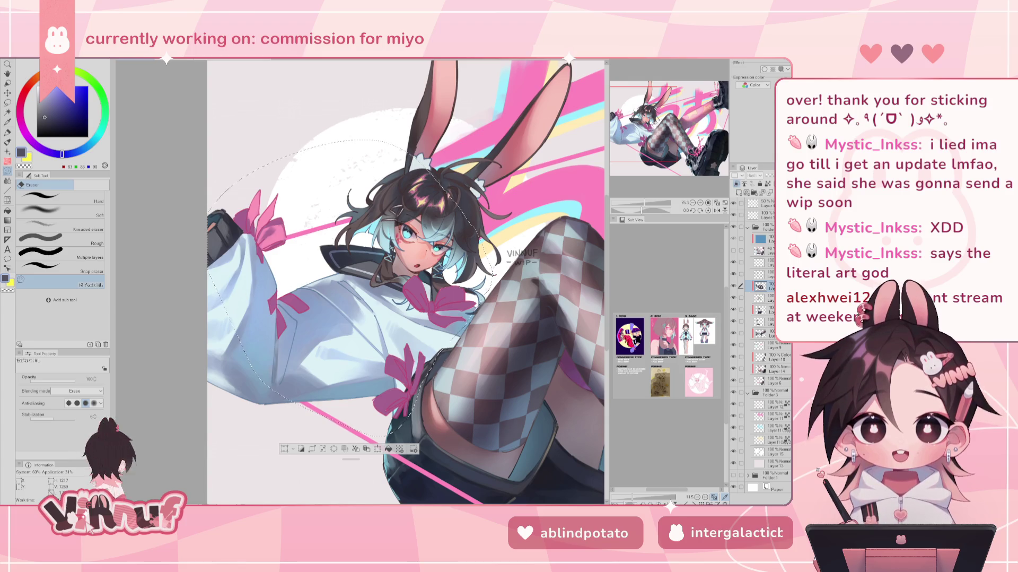
Step: Pan to the legs and boots and touch them up, alternating pen and eraser
mouse_move(405, 318)
left_mouse_down()
mouse_move(401, 244)
mouse_move(374, 271)
left_mouse_up()
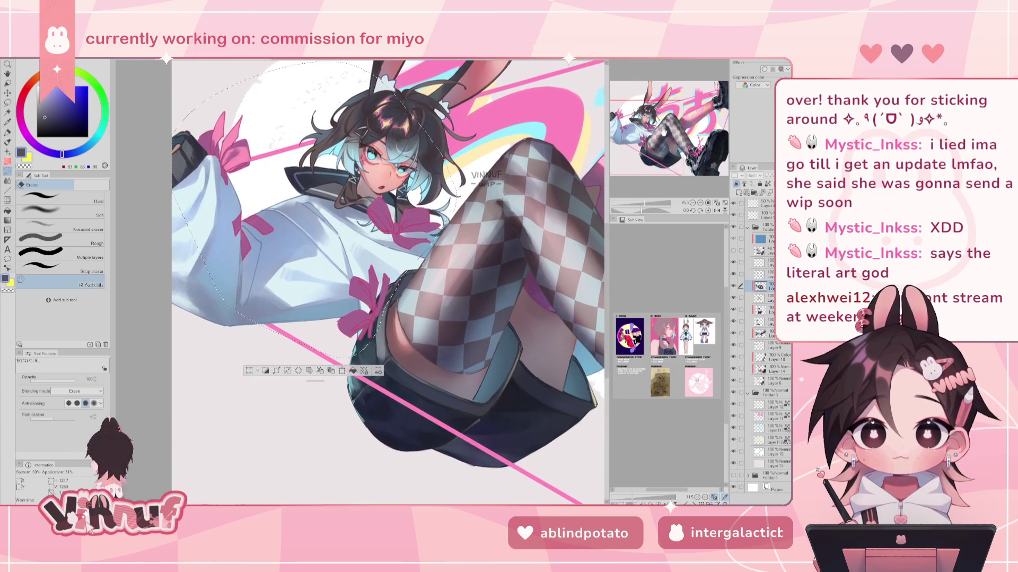
key("p")
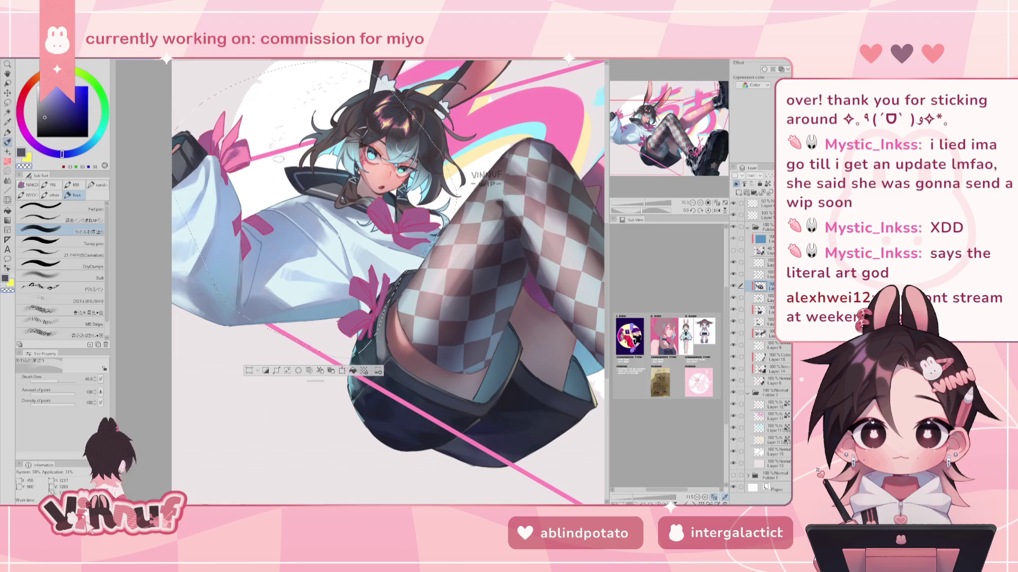
left_click_drag(278, 158, 325, 160)
left_click_drag(393, 212, 325, 232)
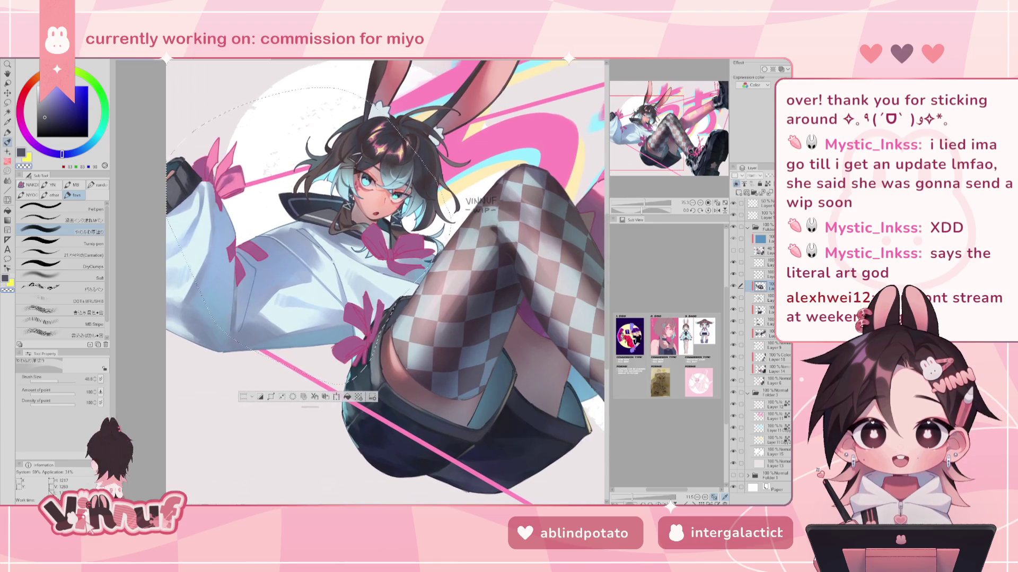
key("e")
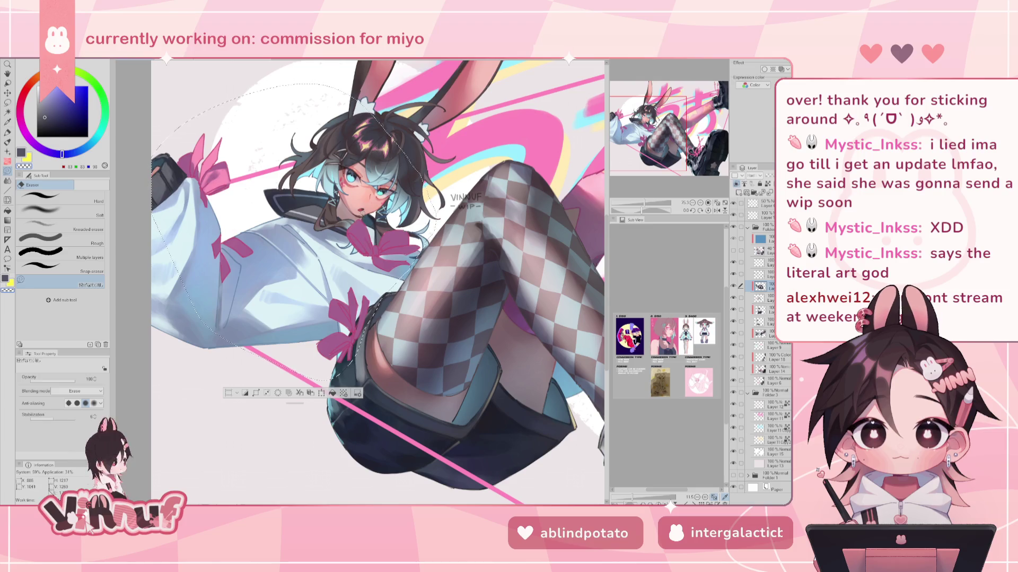
key("p")
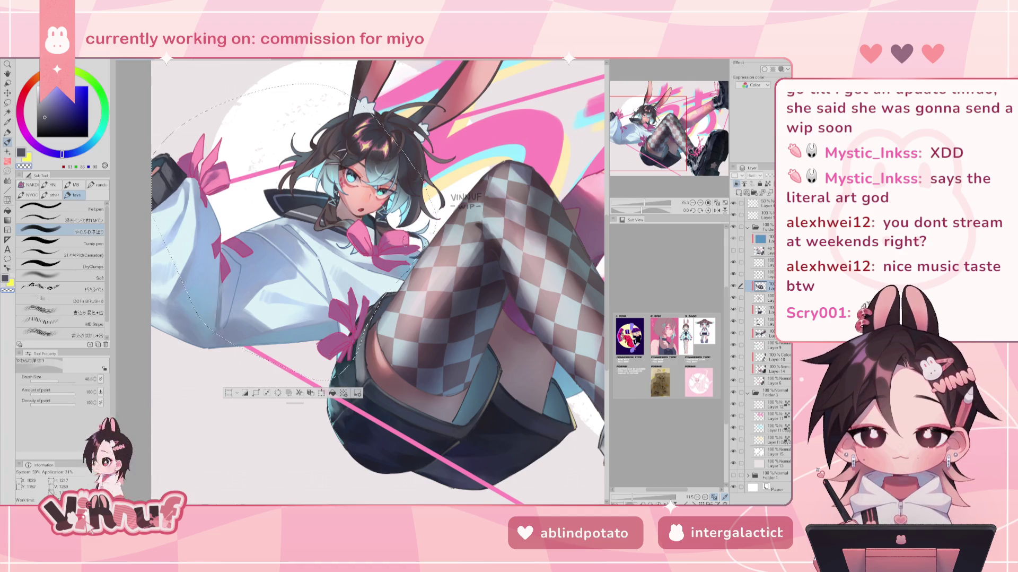
Step: Polish the rendering, mirroring the view three times to check proportions, then erase small areas
key("h")
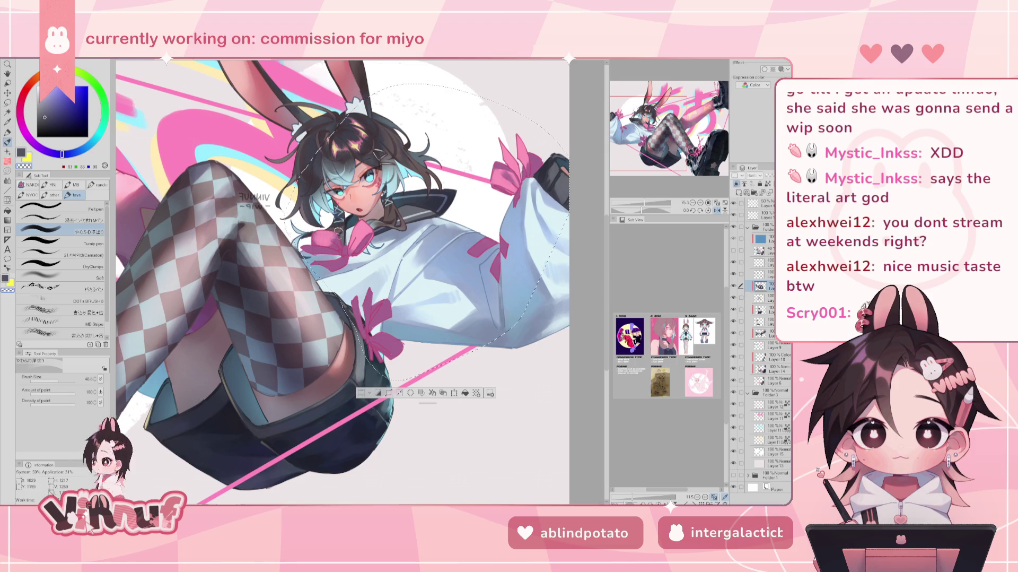
key("h")
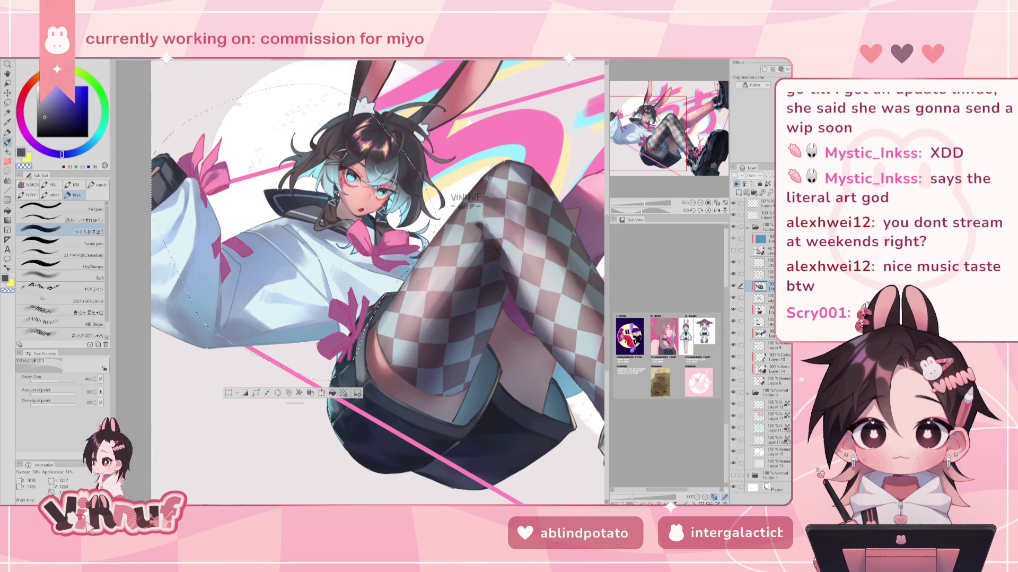
key("h")
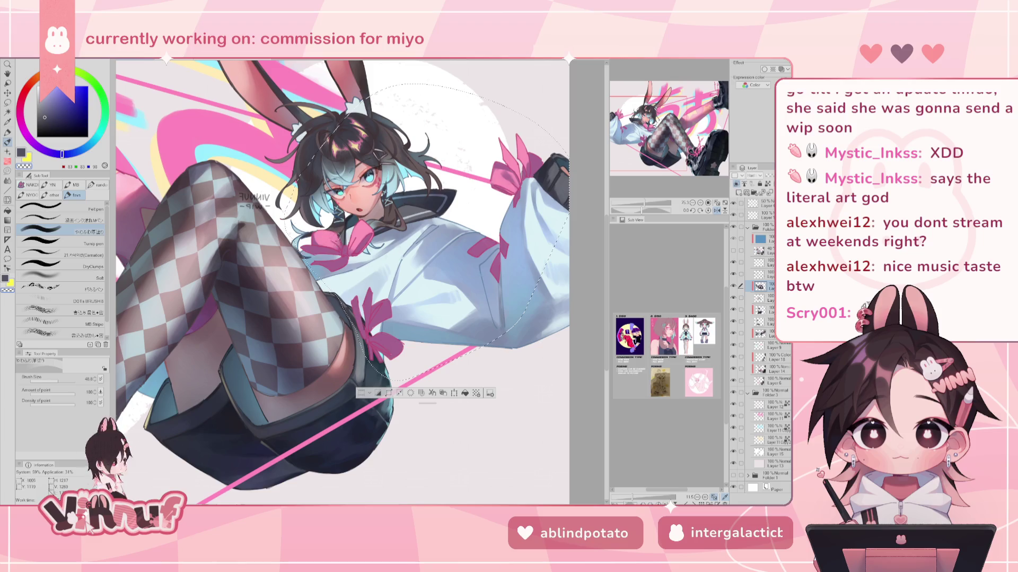
key("h")
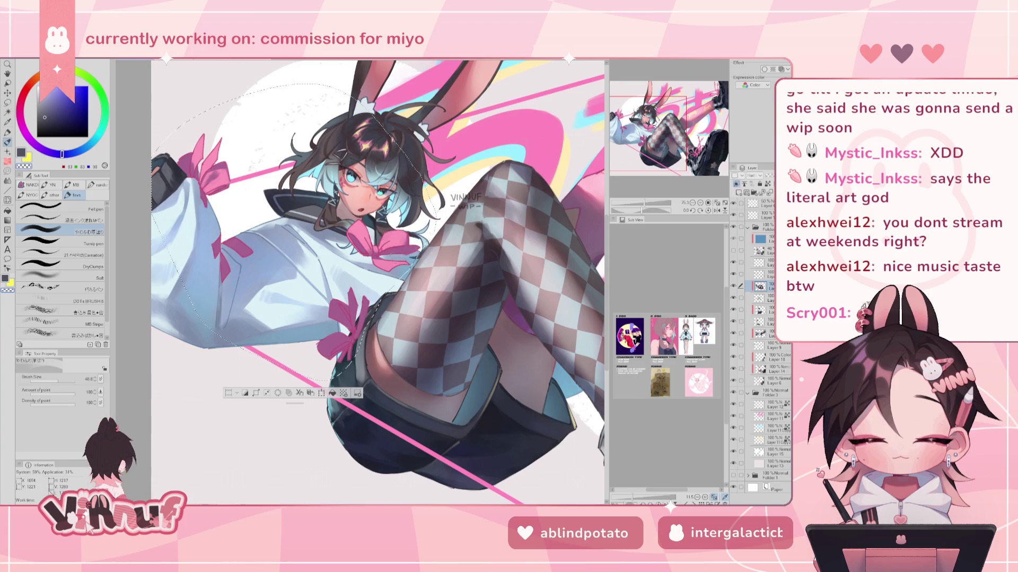
key("h")
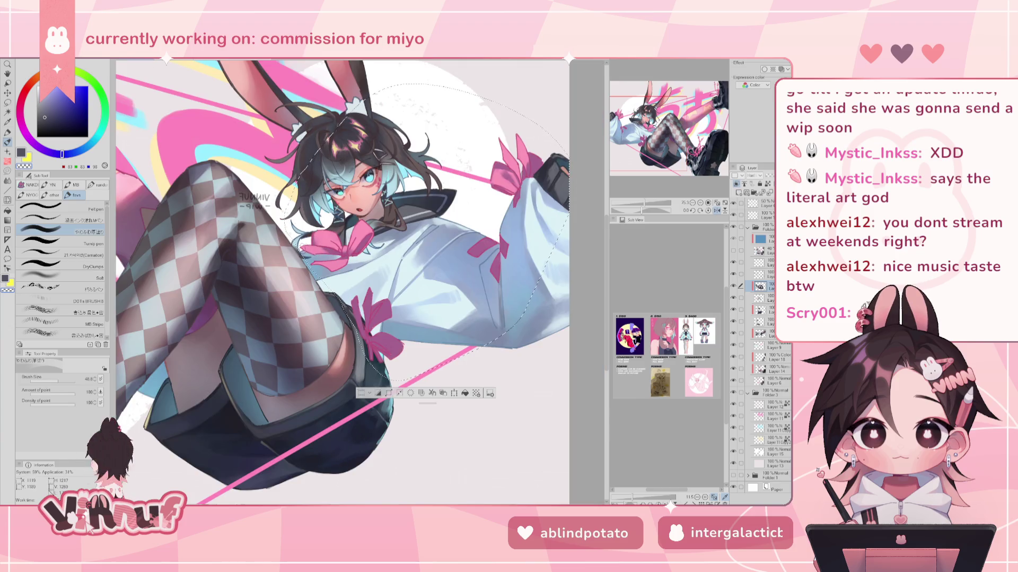
key("h")
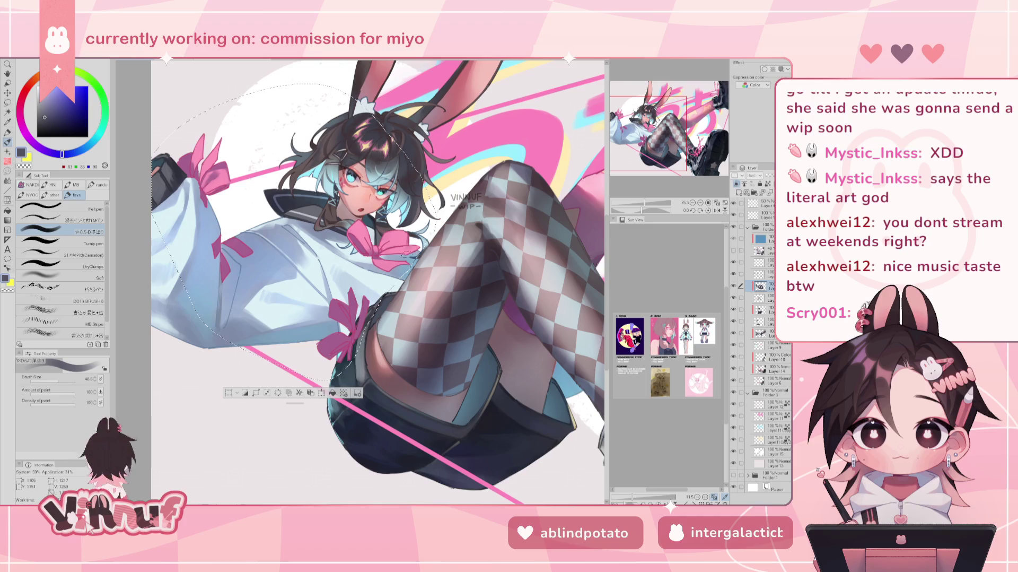
key("e")
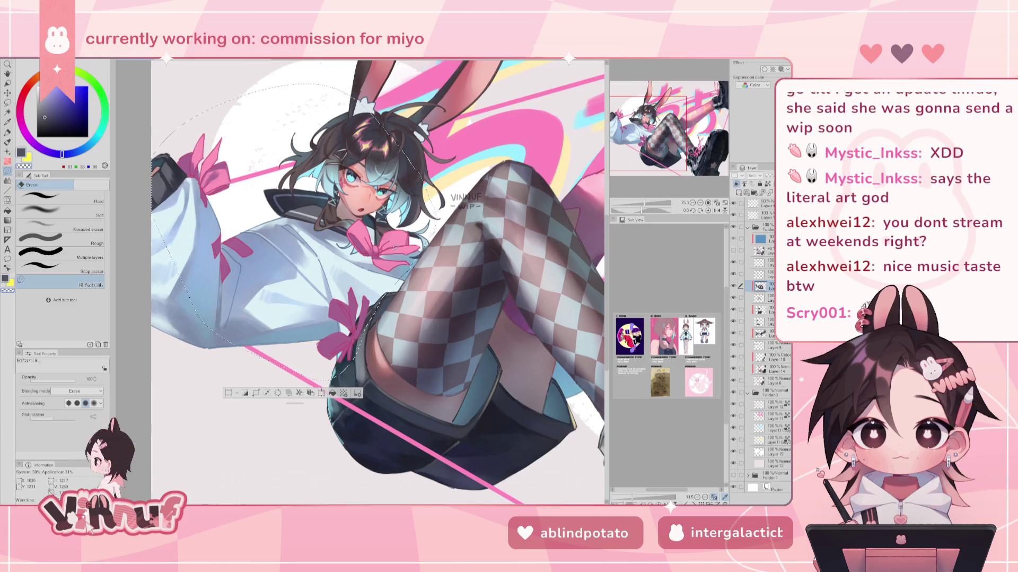
Step: Paint fine detail strokes with a thinner brush, mirroring the canvas back and forth to compare
key("p")
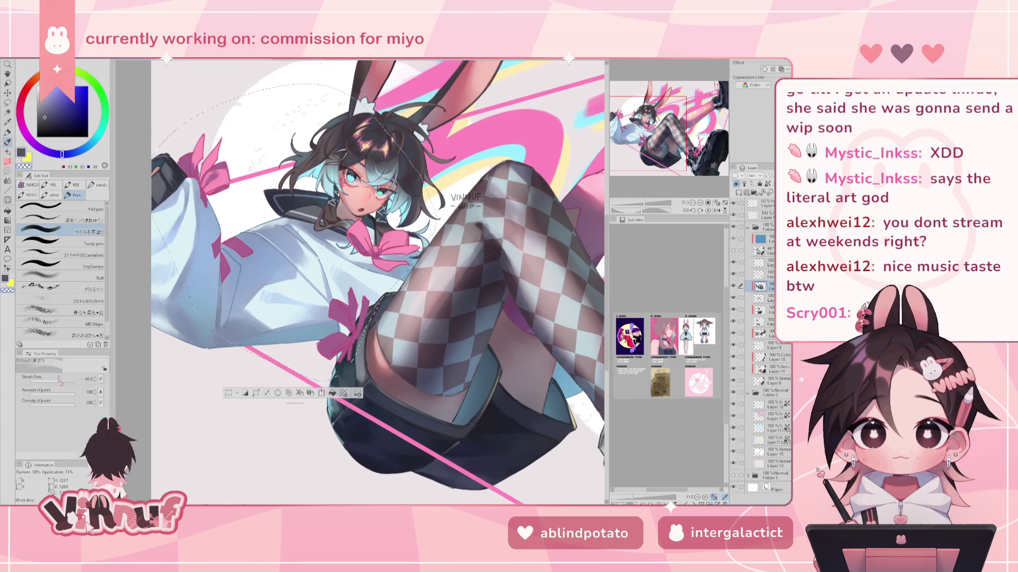
left_click_drag(59, 379, 58, 380)
key("h")
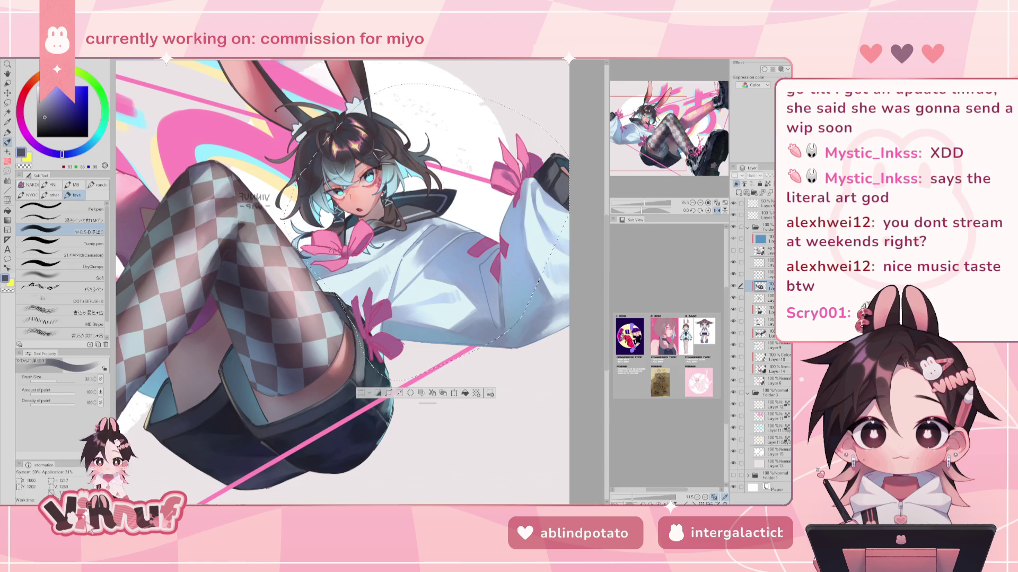
key("h")
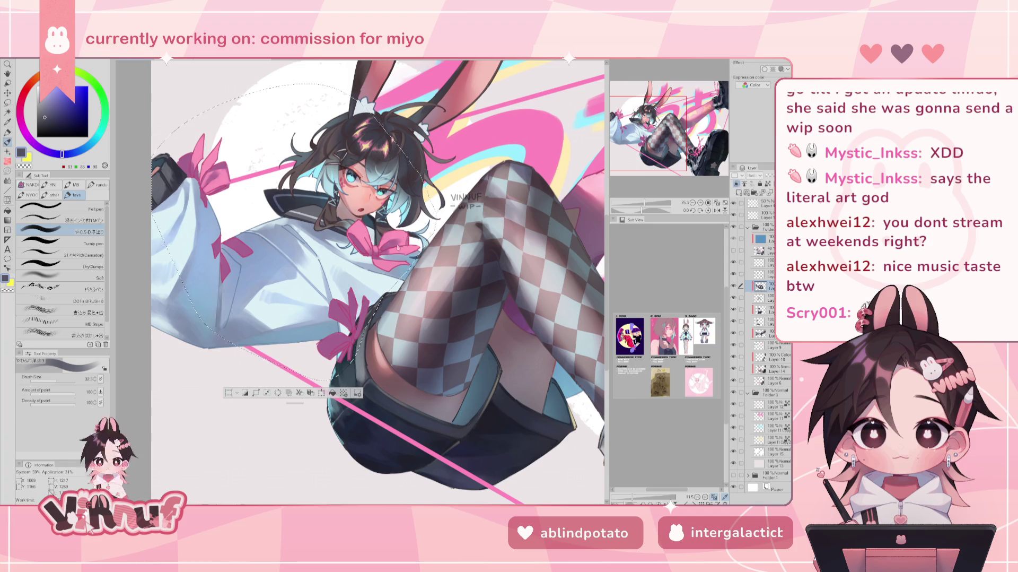
key("h")
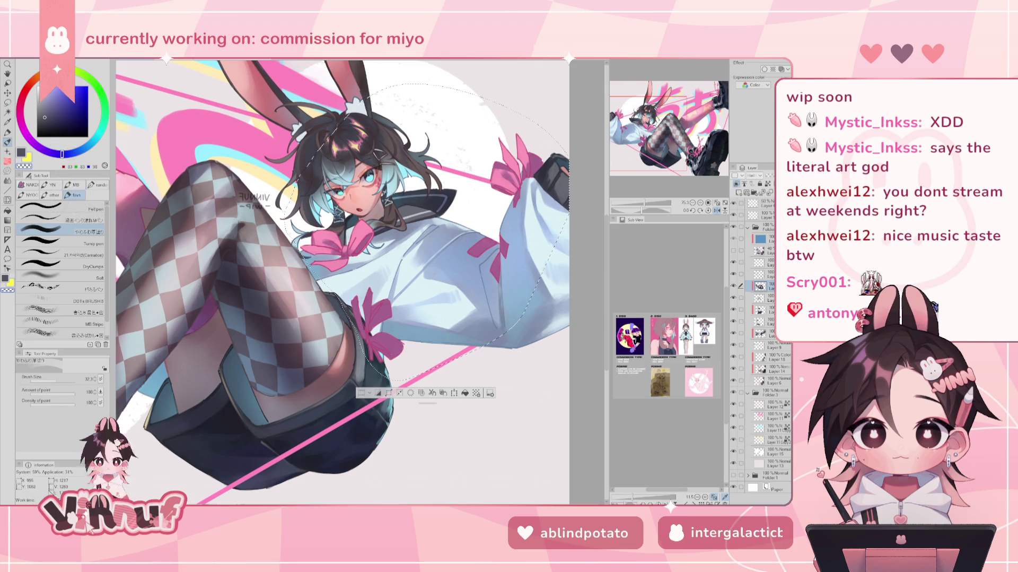
key("h")
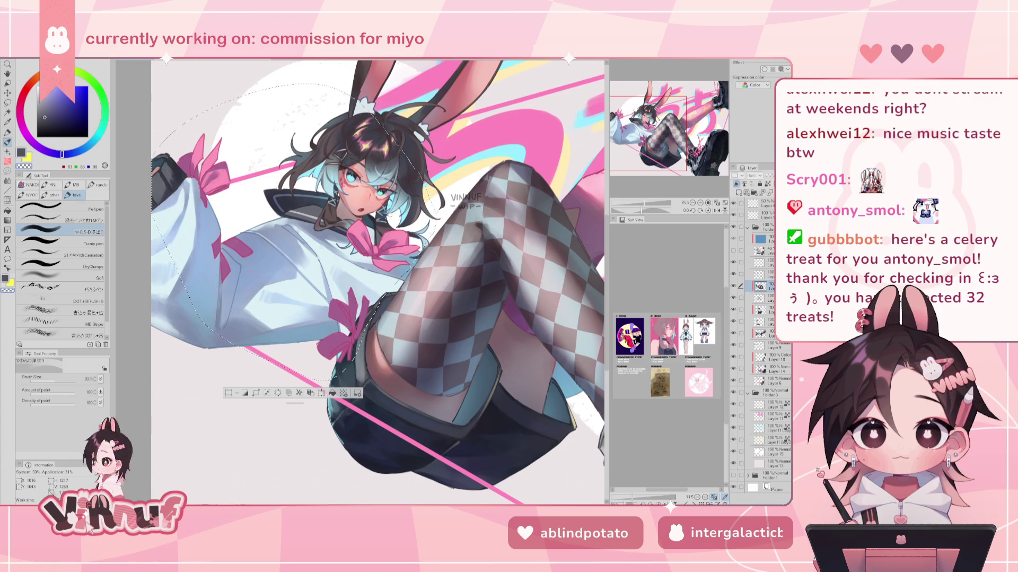
Step: Flip the canvas horizontally several times to check it, and set brush size to 26.3
left_click_drag(644, 203, 639, 203)
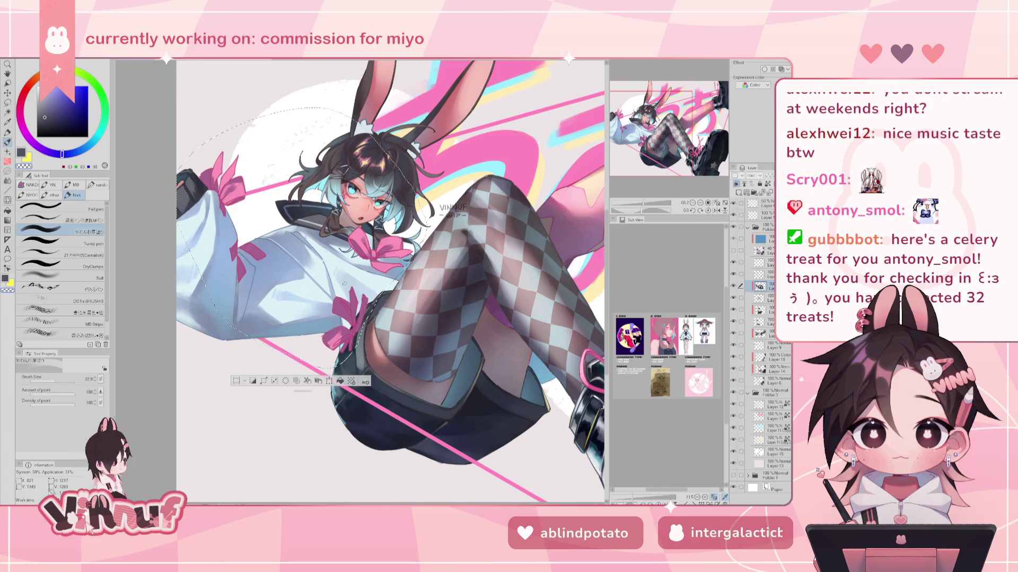
left_click(59, 378)
key("h")
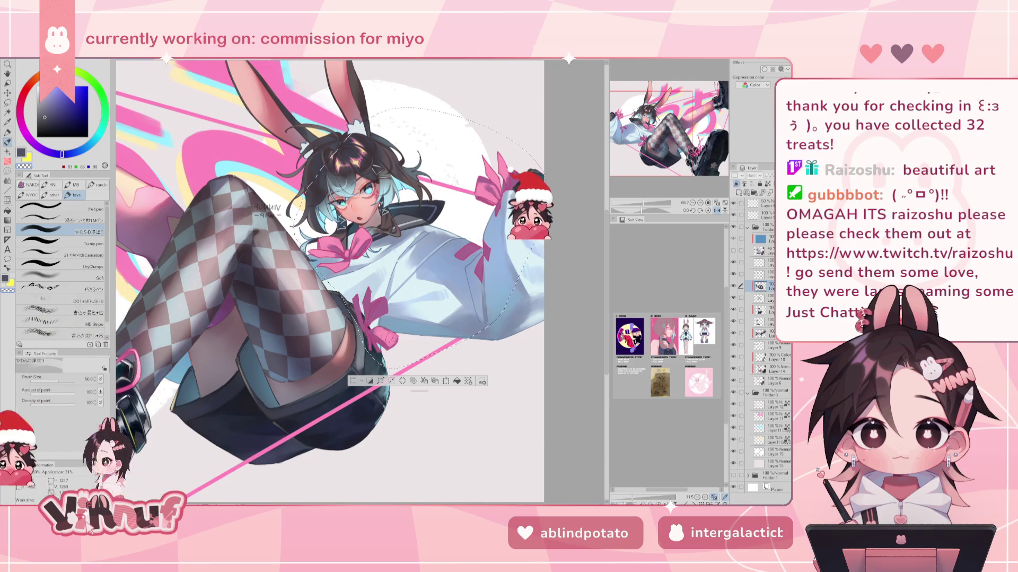
key("h")
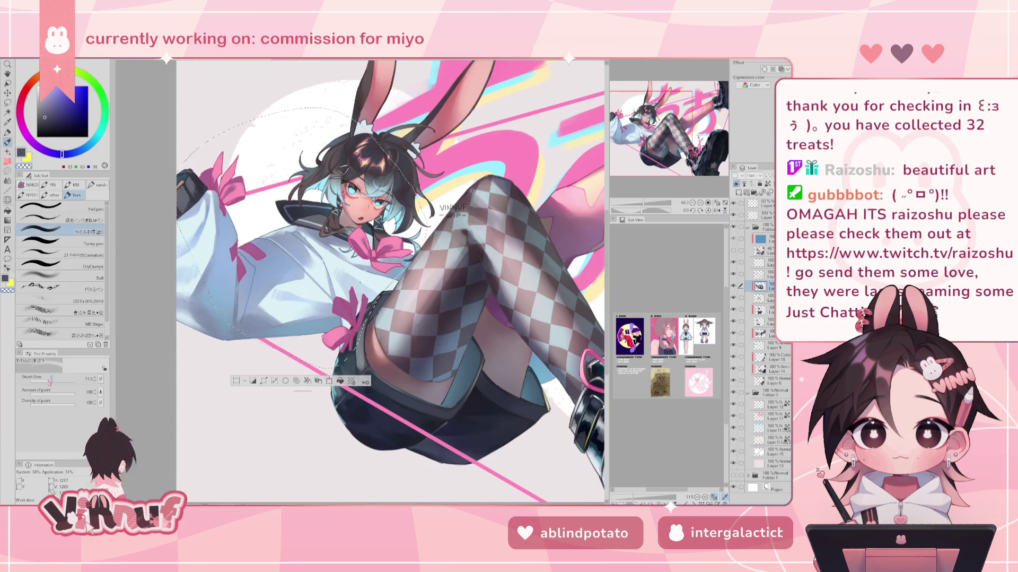
key("h")
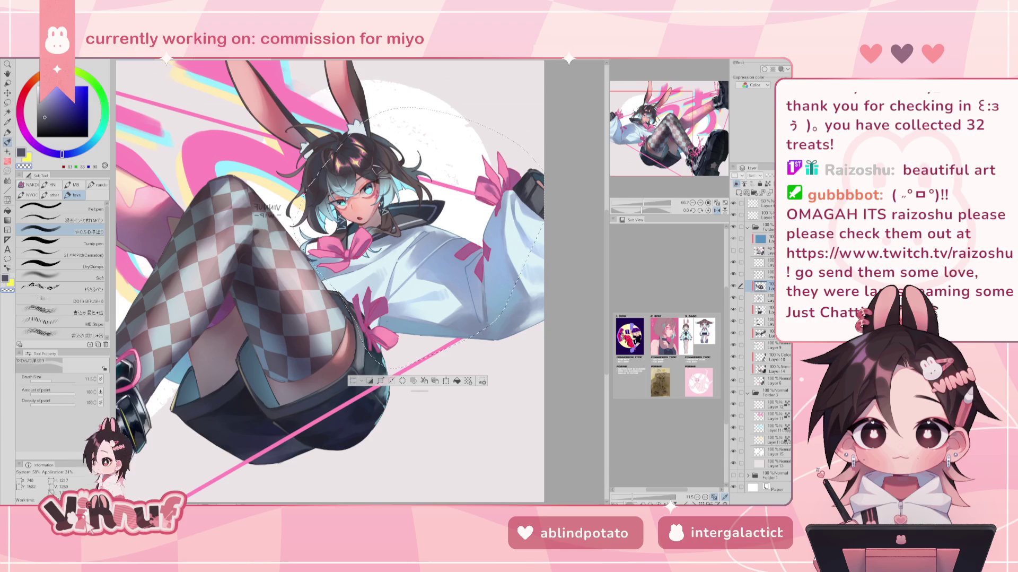
key("h")
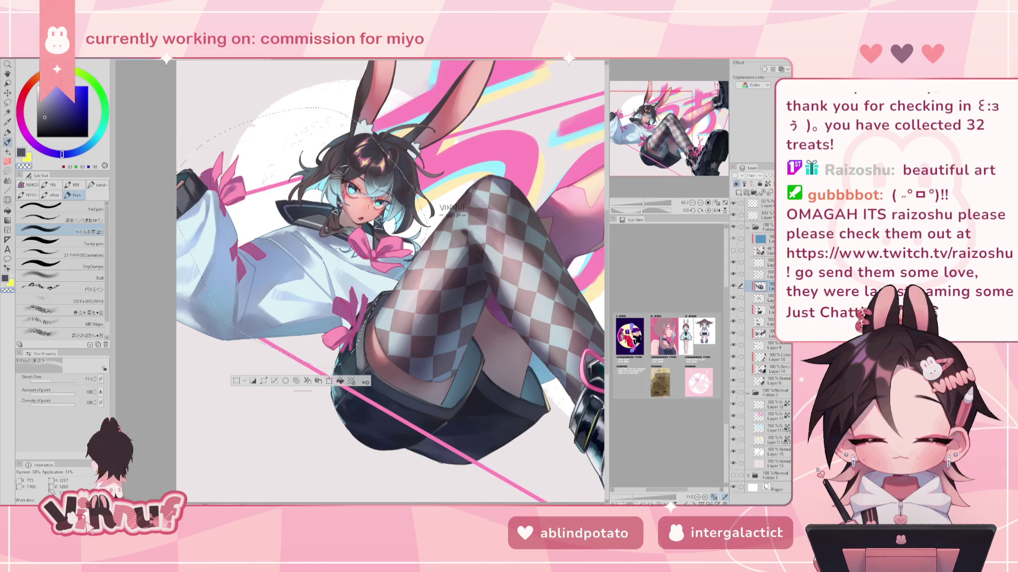
left_click(56, 378)
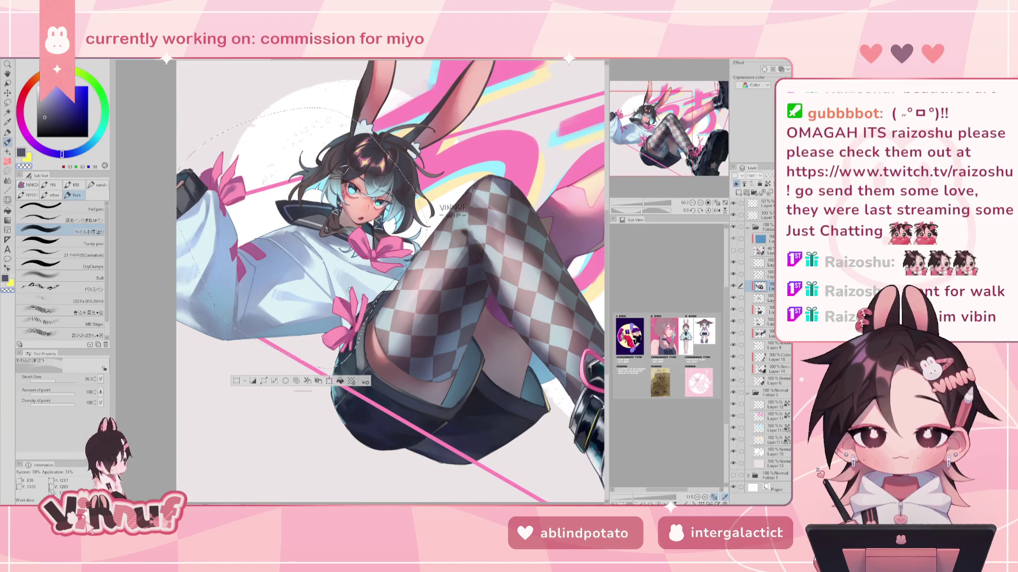
scroll(361, 281, "up", 2)
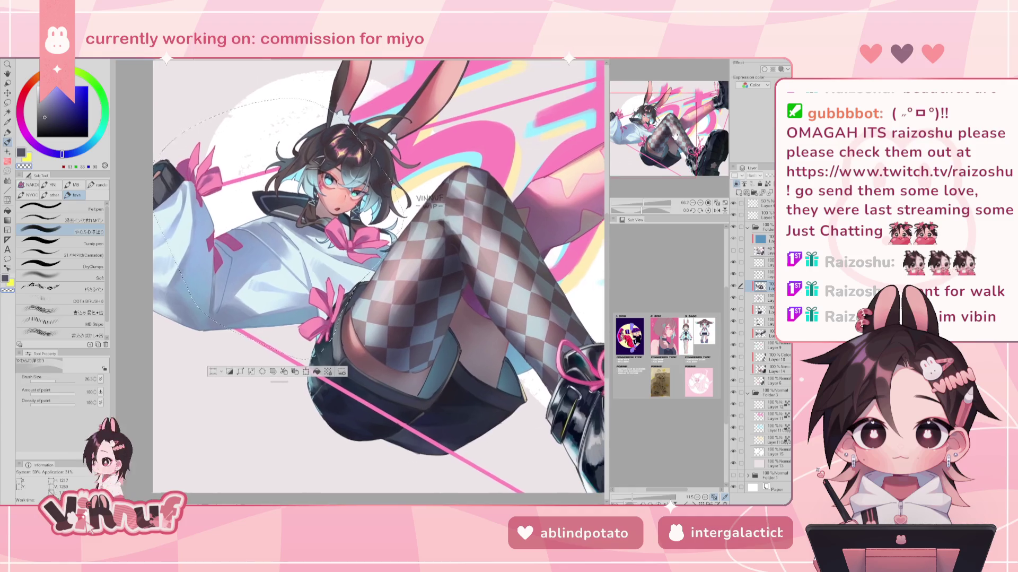
scroll(361, 282, "up", 2)
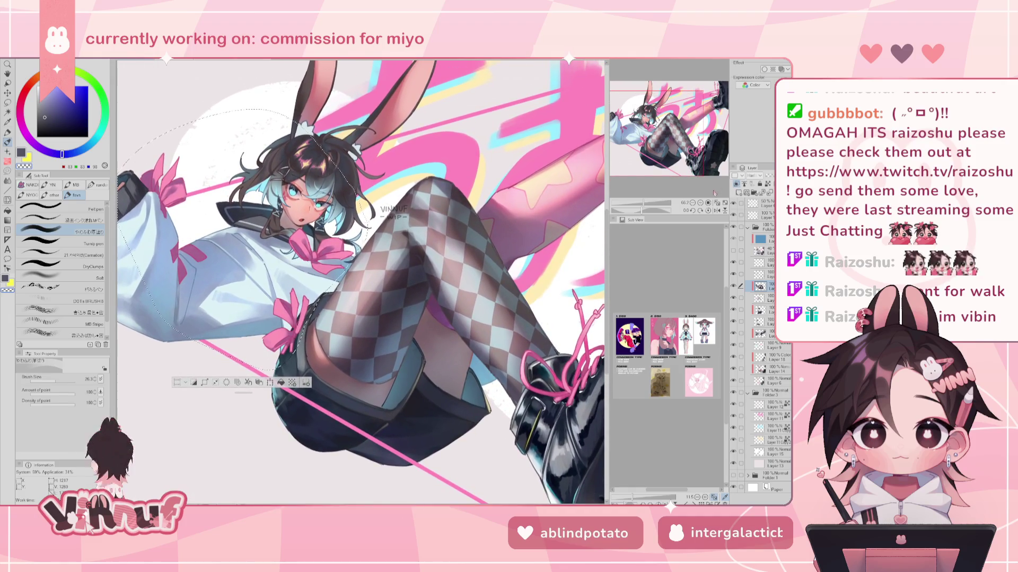
Step: Apply a Hue/Saturation/Luminosity adjustment of Hue 44, Saturation 0, Luminosity 2 to the layer
key("ctrl+u")
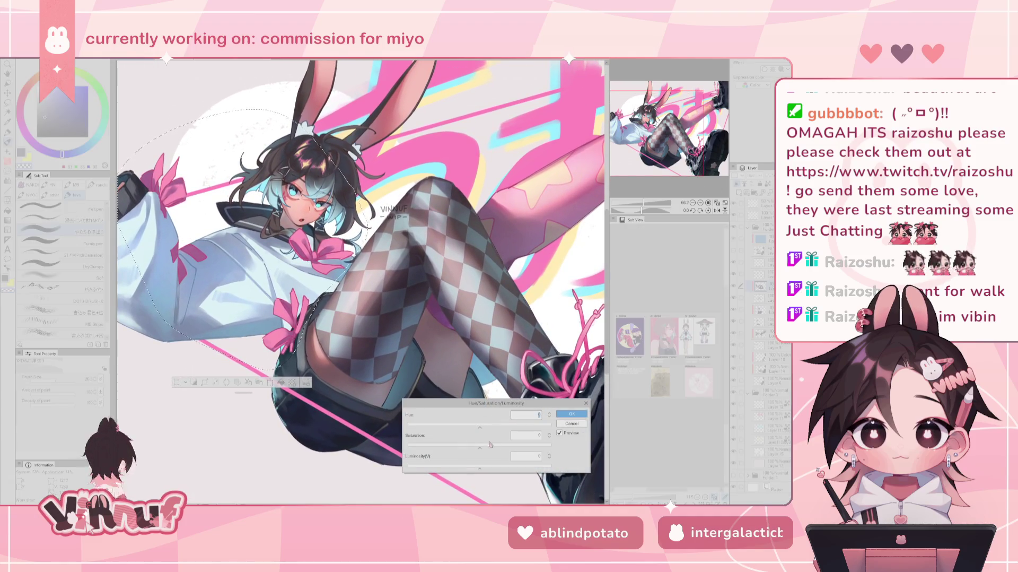
left_click_drag(479, 447, 497, 428)
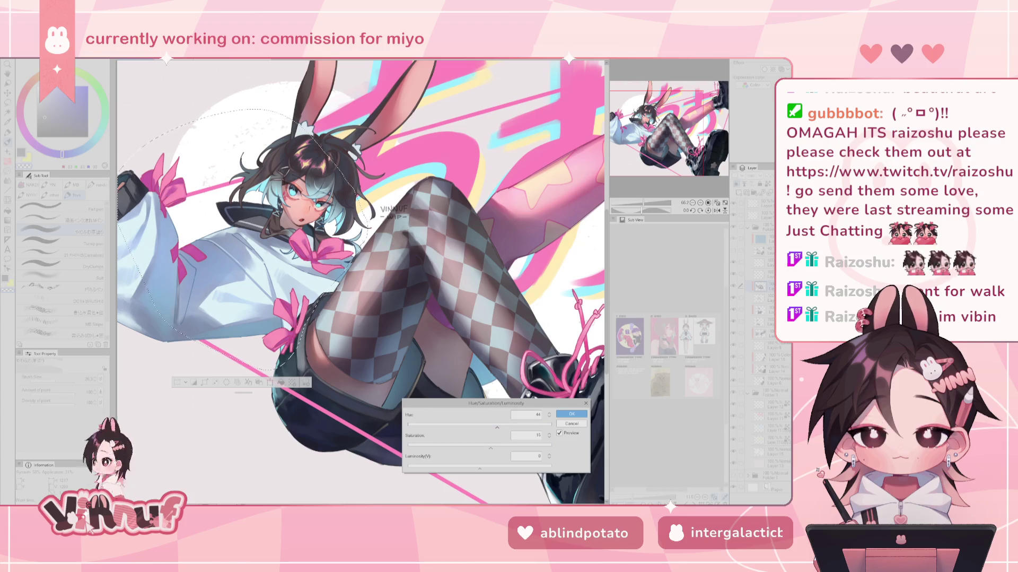
left_click_drag(490, 447, 503, 445)
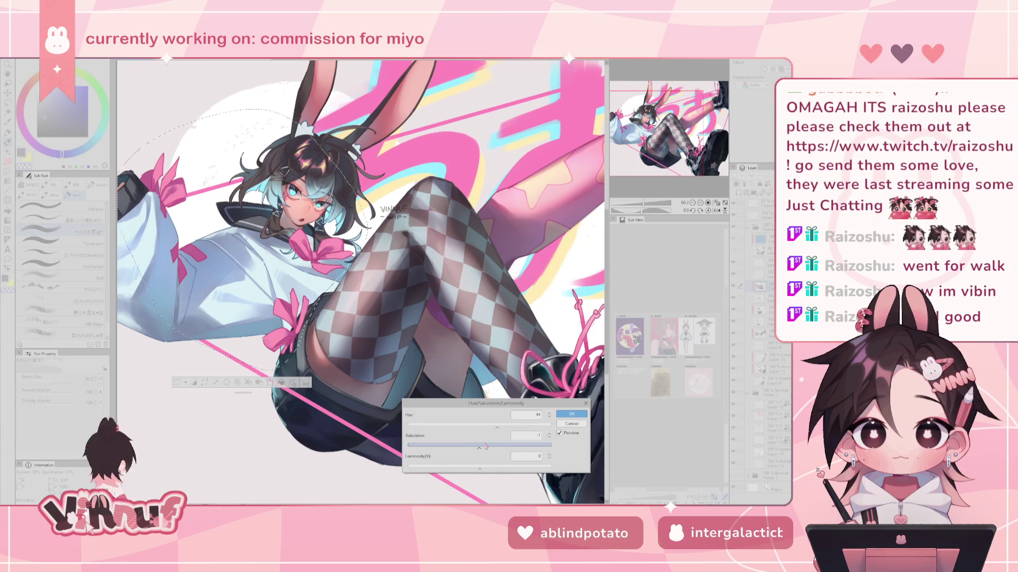
left_click(486, 446)
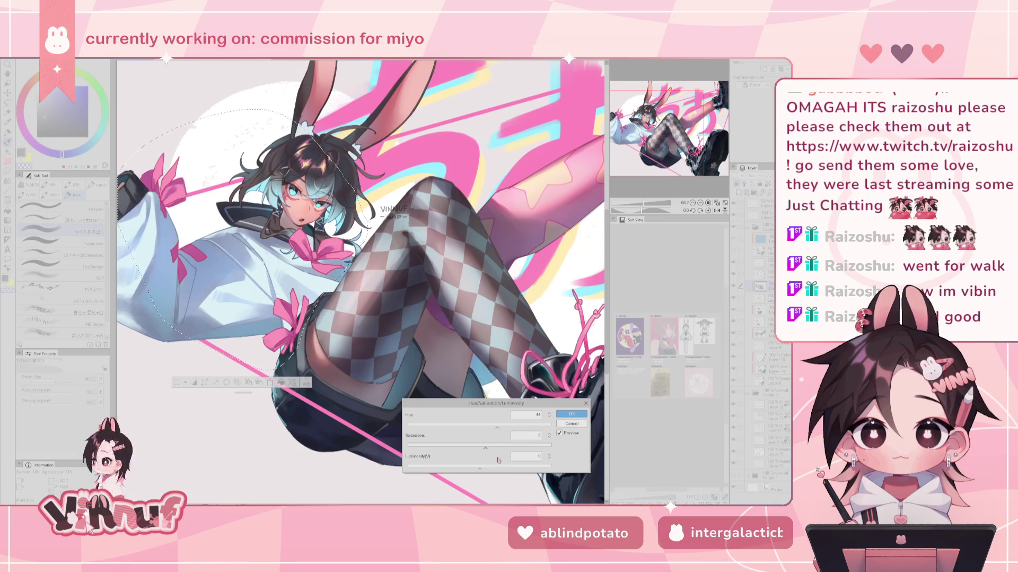
left_click(481, 466)
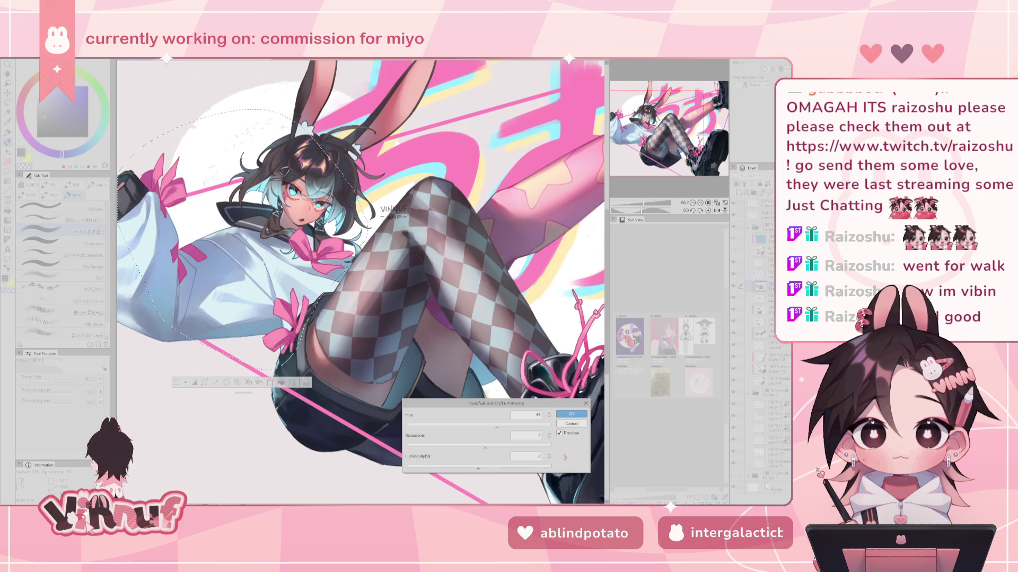
left_click(572, 413)
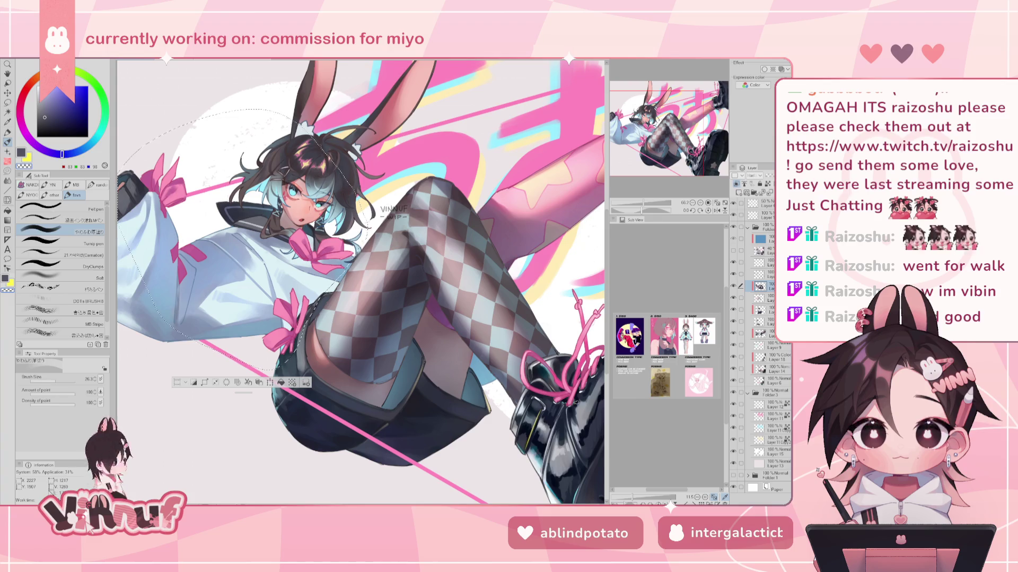
Step: Briefly mirror the canvas, then choose a dark purple from the magenta hue as drawing colour
key("h")
key("h")
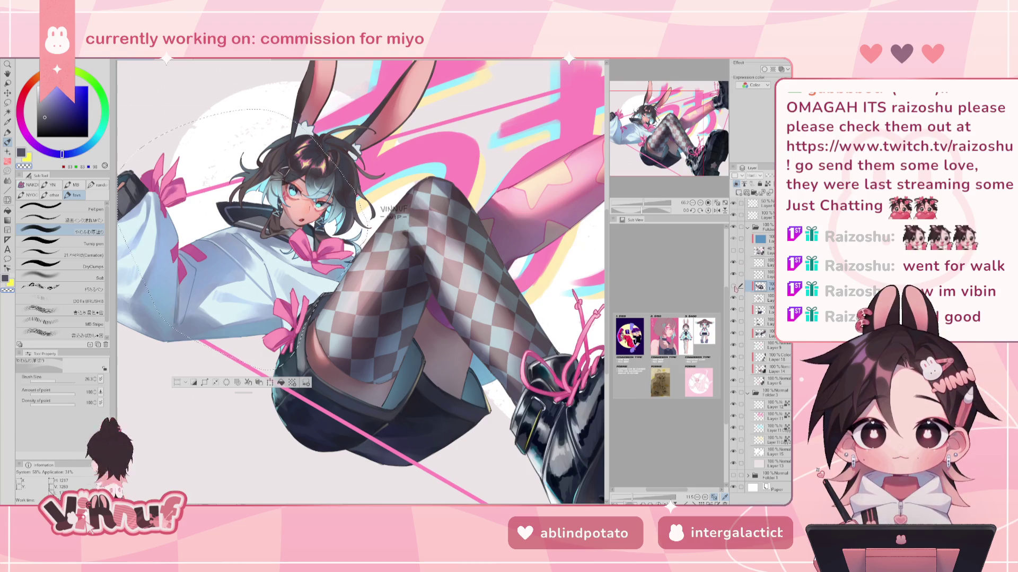
mouse_move(360, 281)
left_mouse_down()
mouse_move(370, 290)
mouse_move(361, 293)
left_mouse_up()
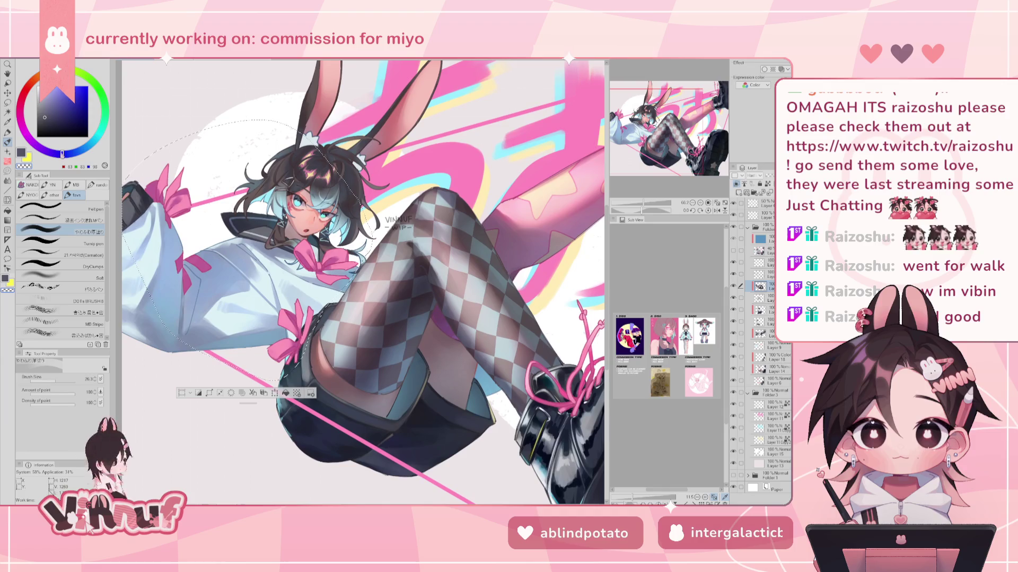
left_click(21, 113)
left_click(50, 121)
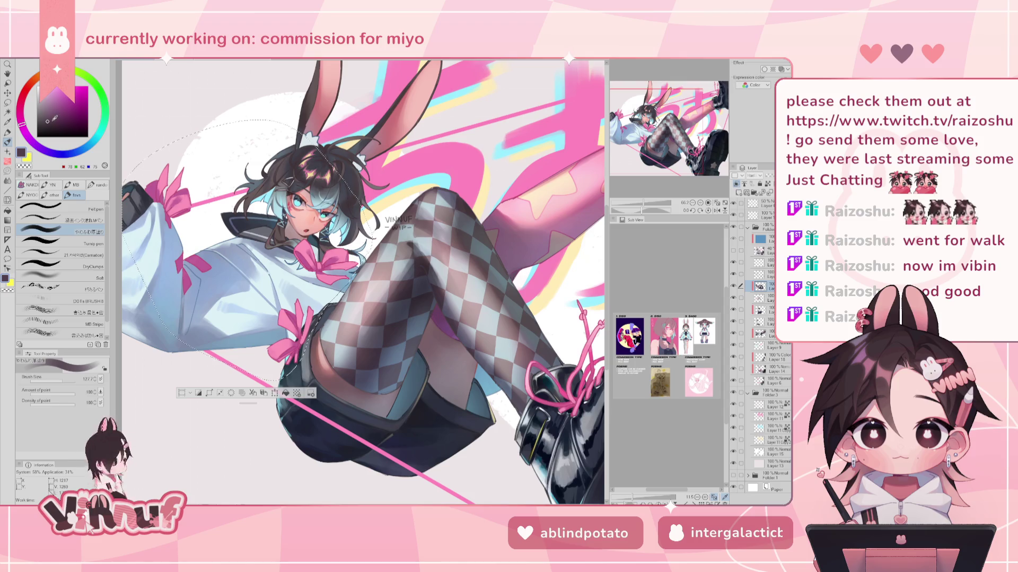
scroll(363, 281, "up", 1)
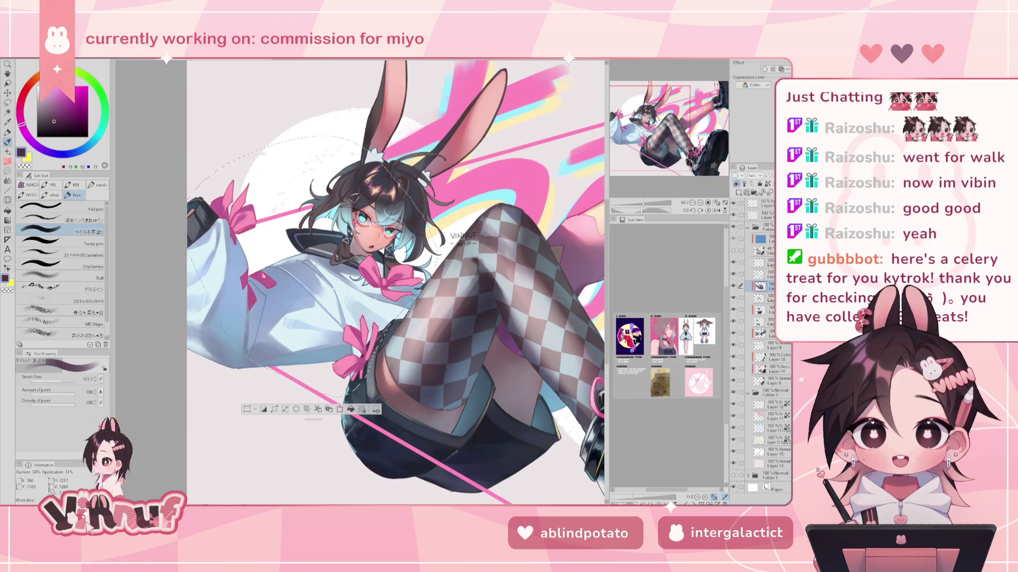
Step: Reduce the brush size to about 17.4
scroll(281, 299, "down", 5)
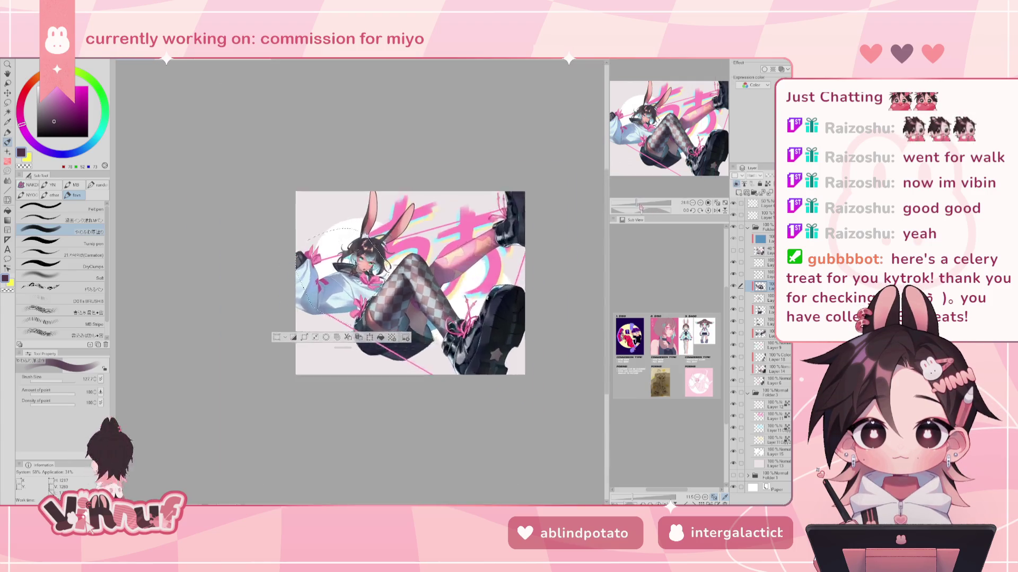
scroll(281, 299, "up", 5)
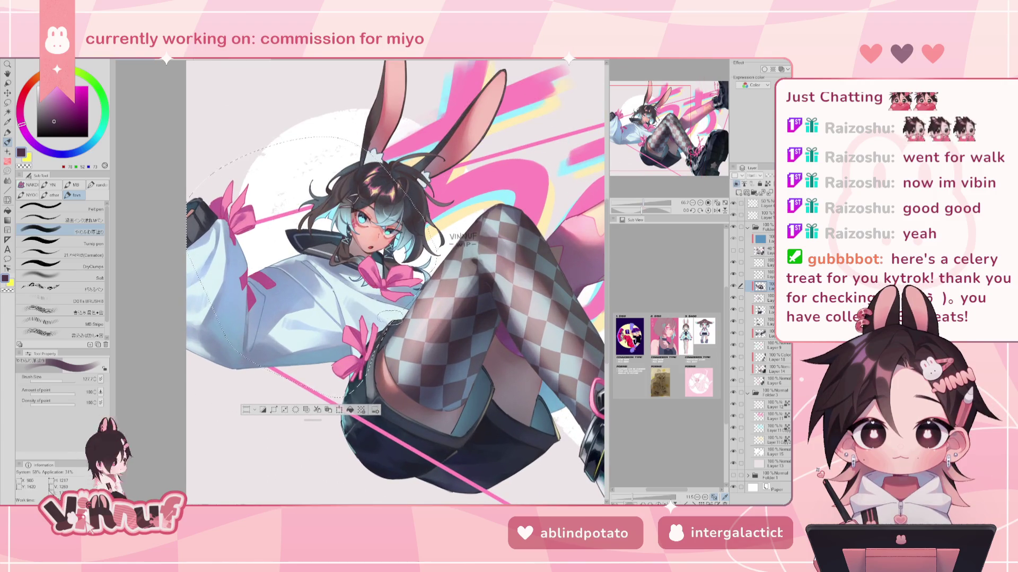
left_click_drag(60, 382, 52, 378)
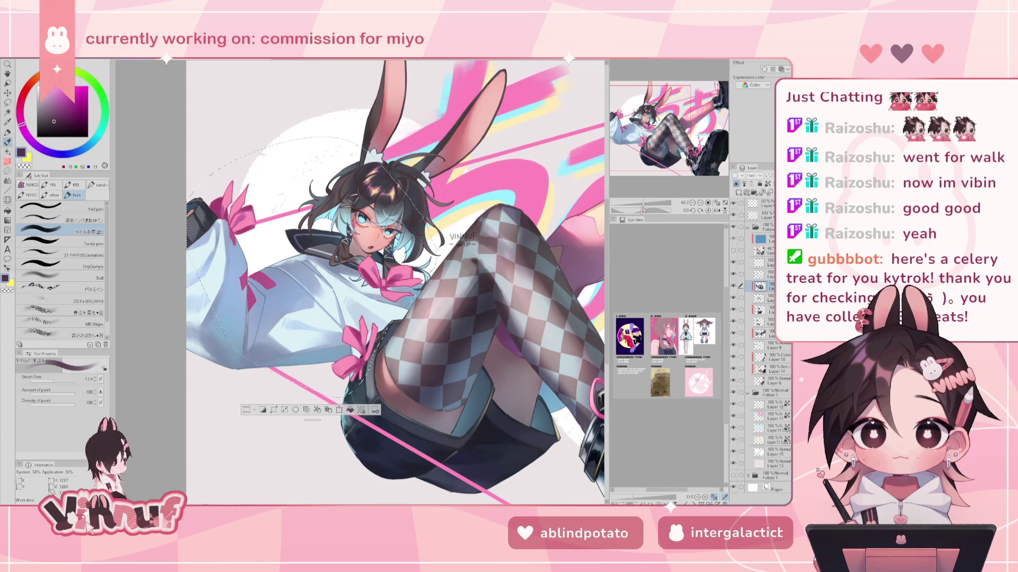
Step: Zoom in slightly and pick a brighter magenta-pink drawing colour
scroll(422, 286, "down", 2)
left_click_drag(641, 206, 646, 196)
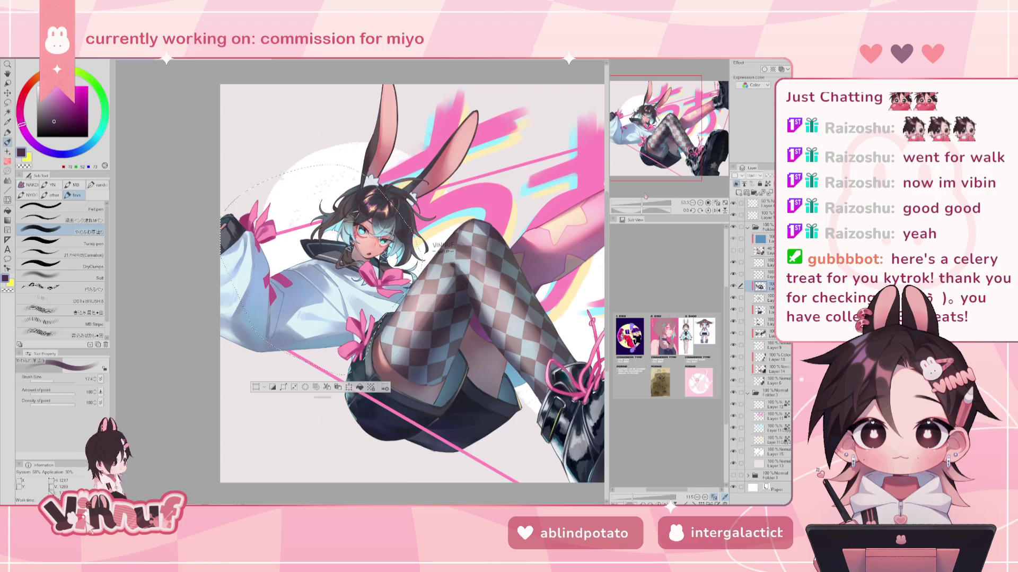
left_click_drag(660, 129, 661, 134)
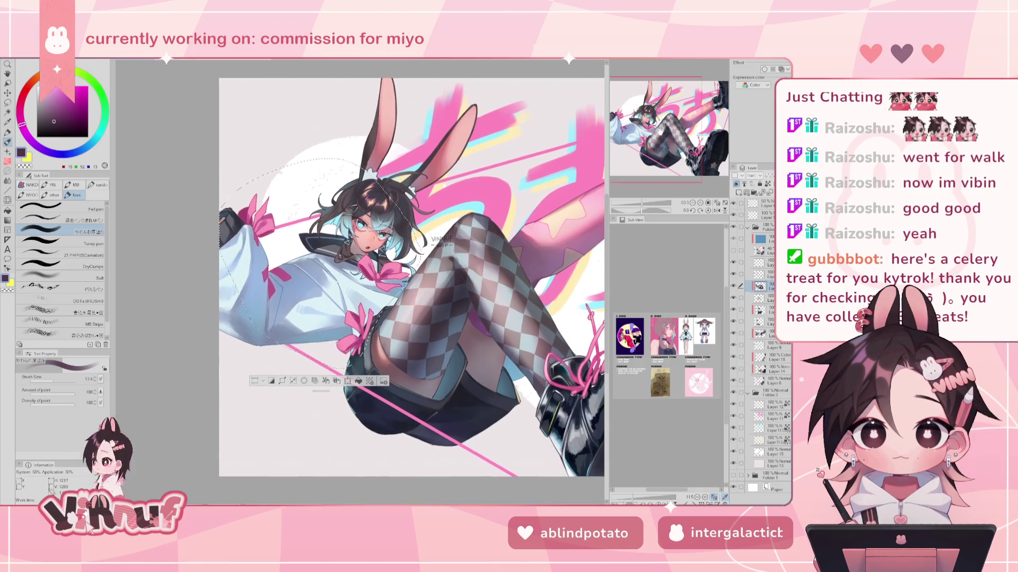
left_click(69, 104)
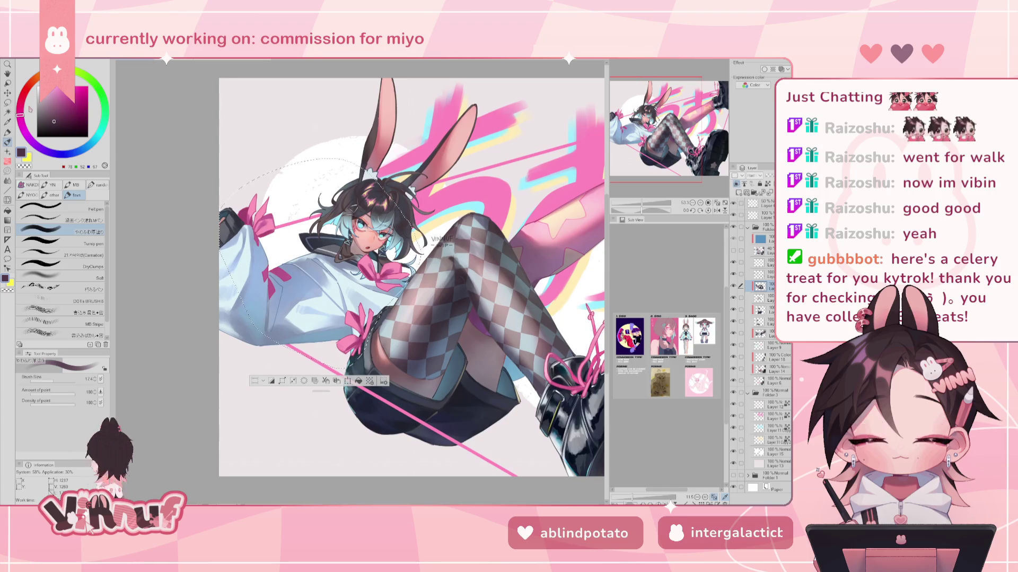
left_click(67, 97)
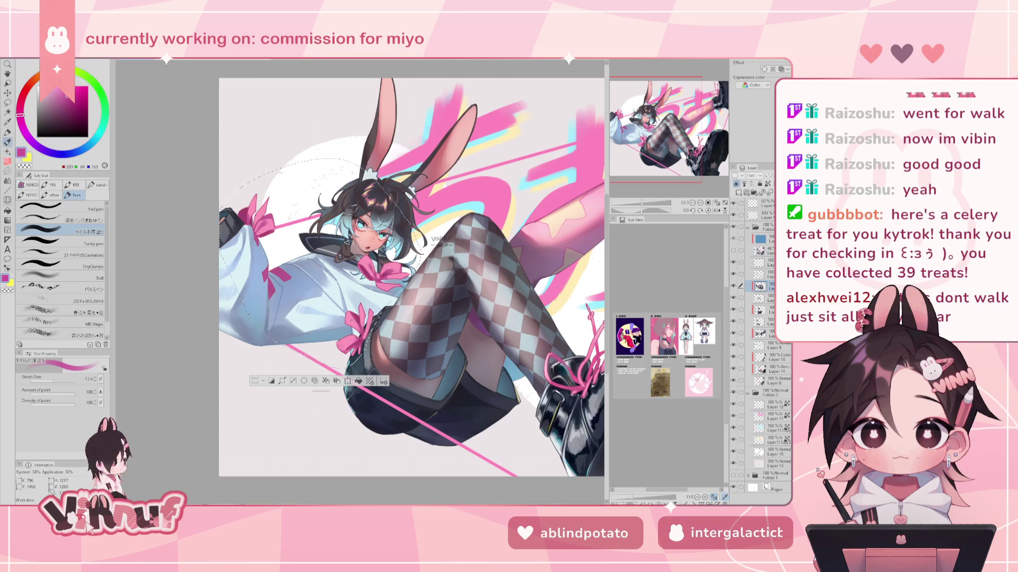
Step: Shift the colour toward pink, set brush size to about 32, and mirror-check the proportions
left_click(20, 109)
left_click(20, 106)
left_click_drag(344, 350, 312, 350)
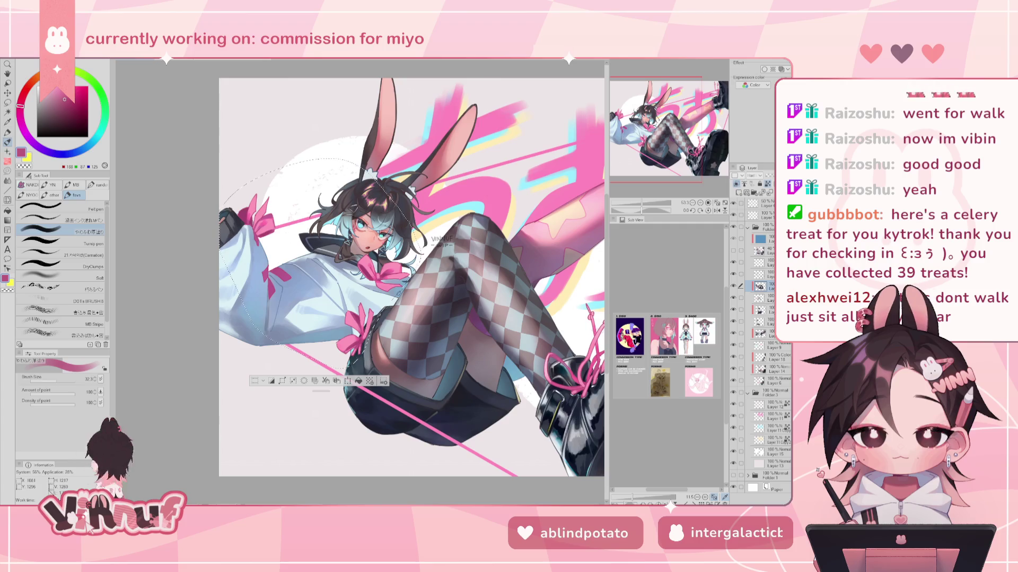
key("h")
key("h")
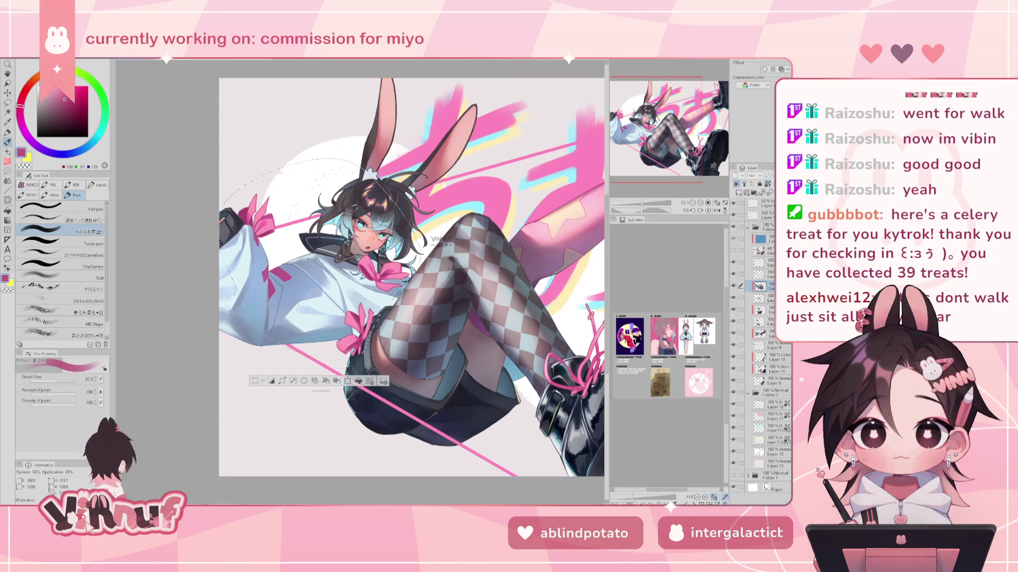
Step: Undo the light haze over the checkered thigh and pick a blue-grey drawing colour
left_click_drag(655, 131, 668, 135)
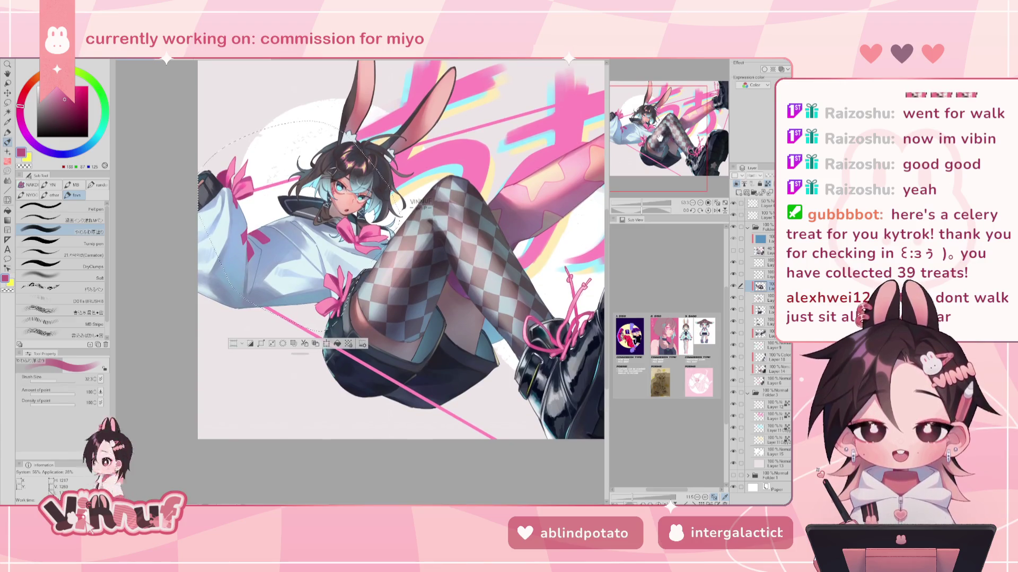
left_click_drag(666, 133, 666, 129)
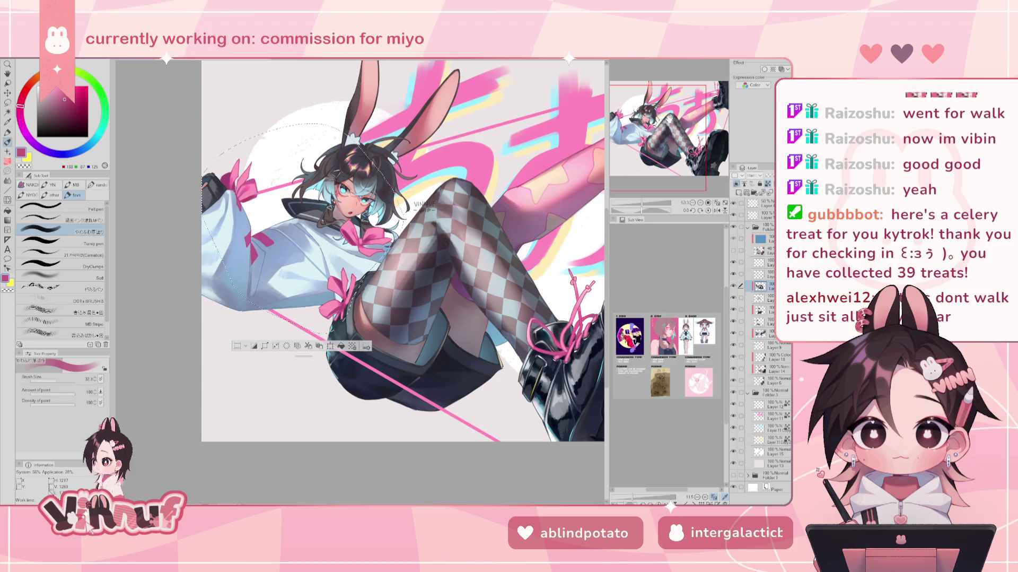
scroll(403, 254, "up", 1)
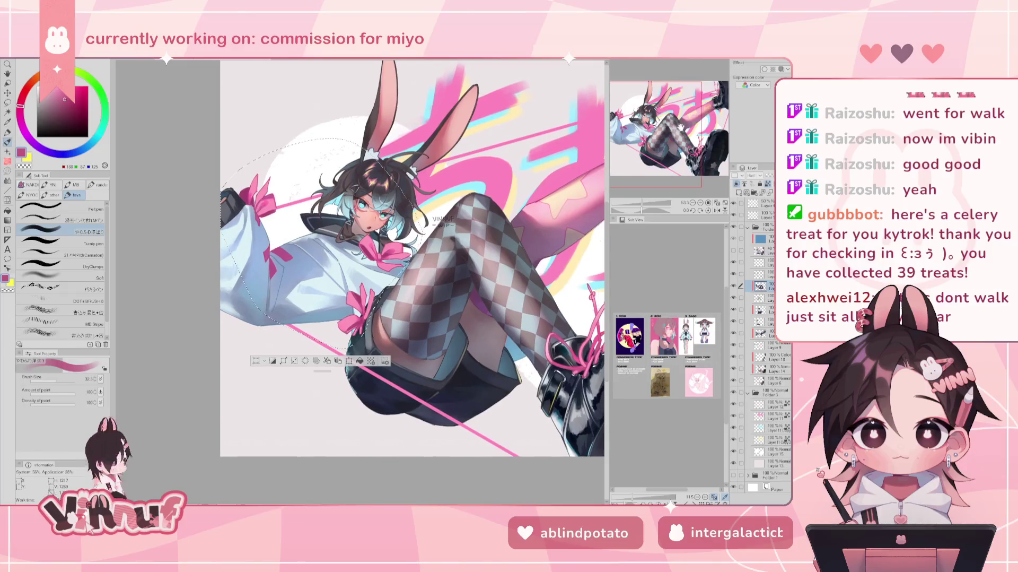
key("ctrl+z")
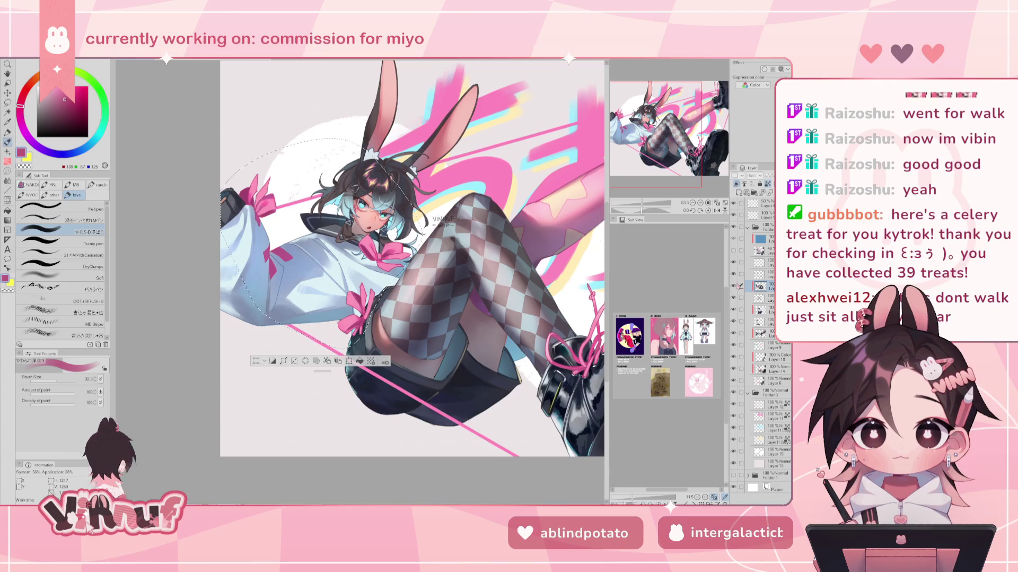
left_click(734, 287)
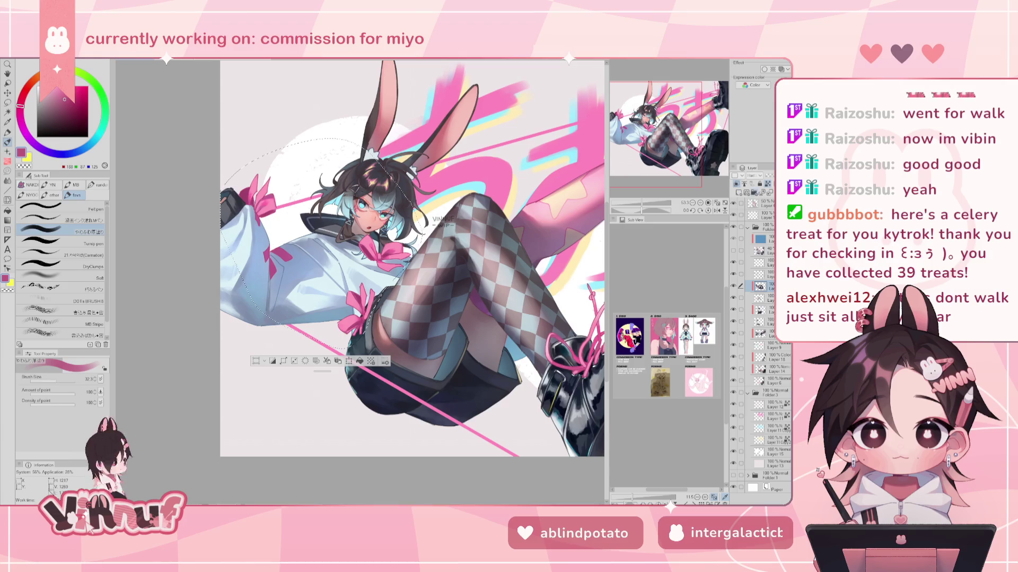
left_click(419, 276, "alt")
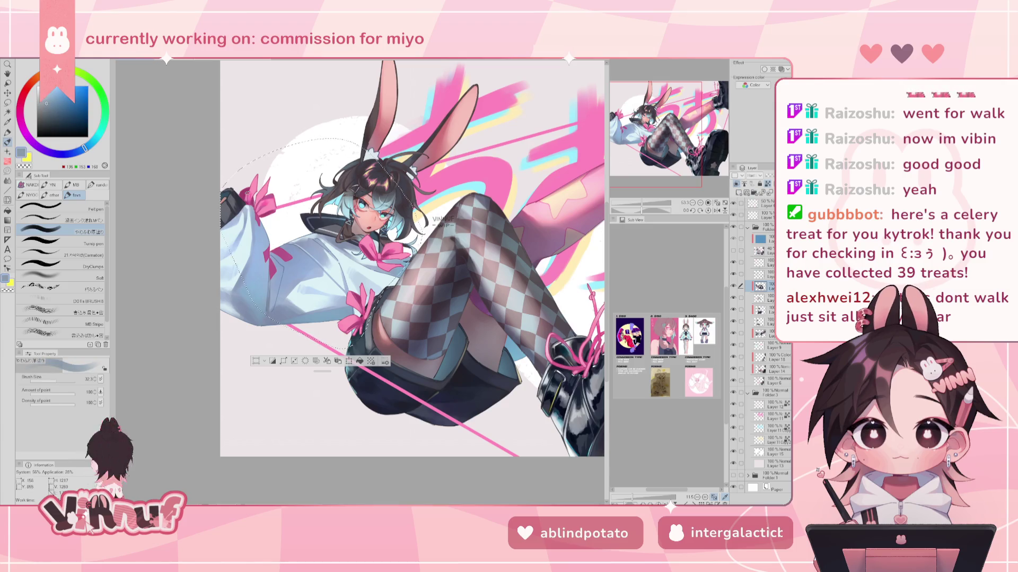
Step: Pick a darker slate blue in the colour square, then lighten it slightly
left_click(54, 116)
left_click_drag(55, 115, 55, 117)
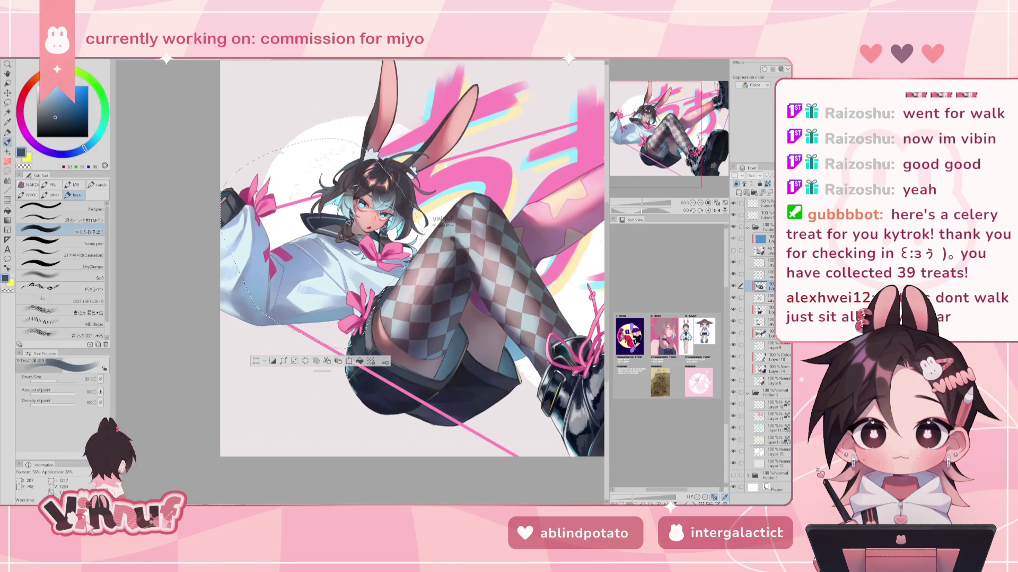
left_click(56, 114)
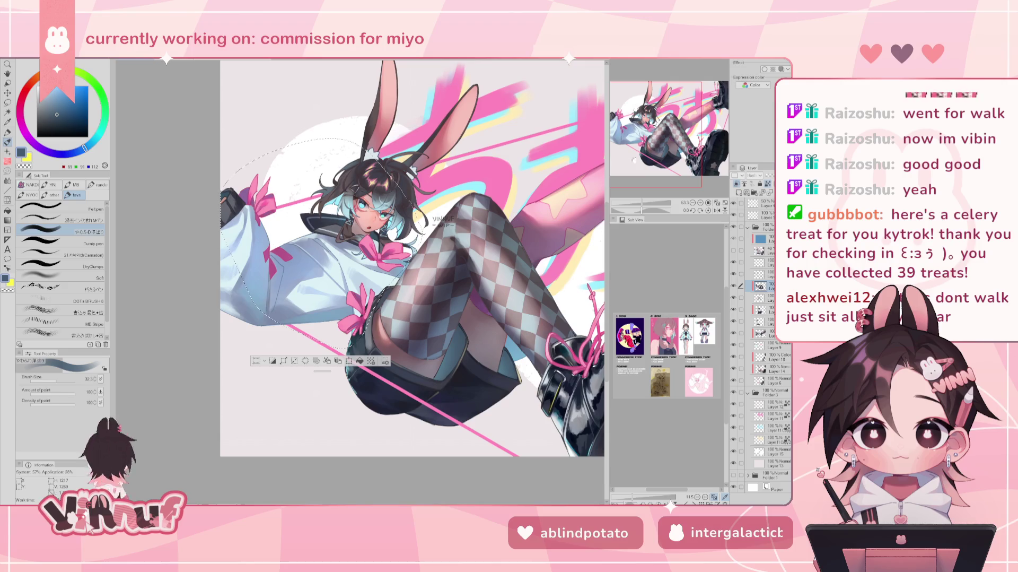
scroll(669, 135, "down", 2)
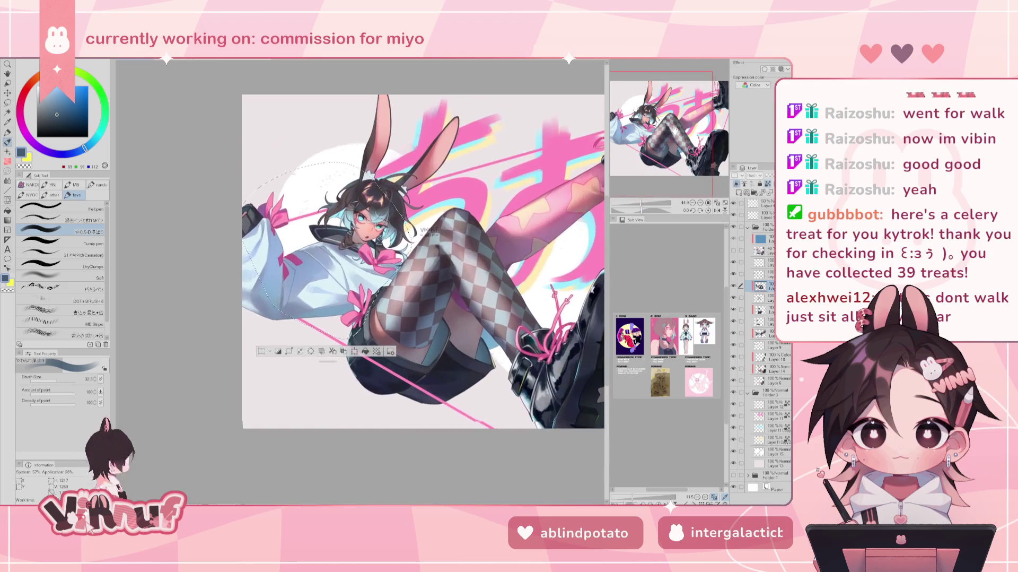
Step: Select Layer 14, clear the lasso selection with Ctrl+D, and pick a mauve-purple colour
left_click_drag(424, 265, 361, 228)
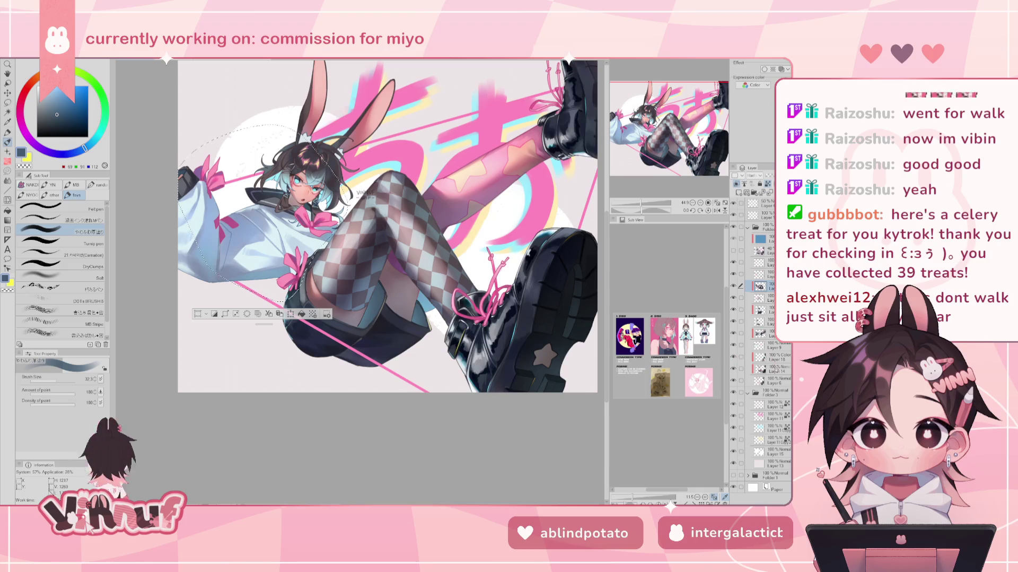
left_click(771, 369)
key("ctrl+d")
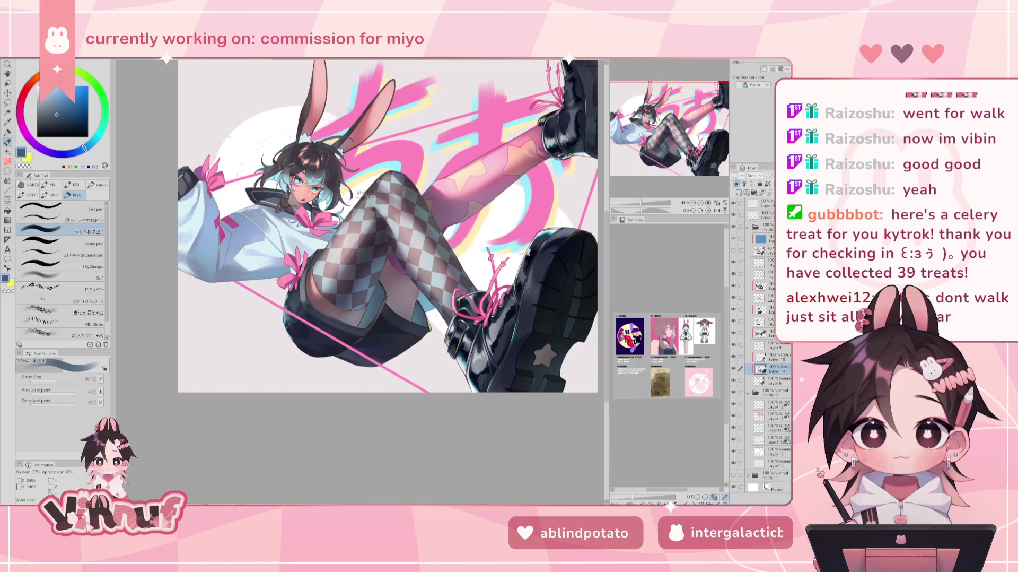
left_click(301, 220, "alt")
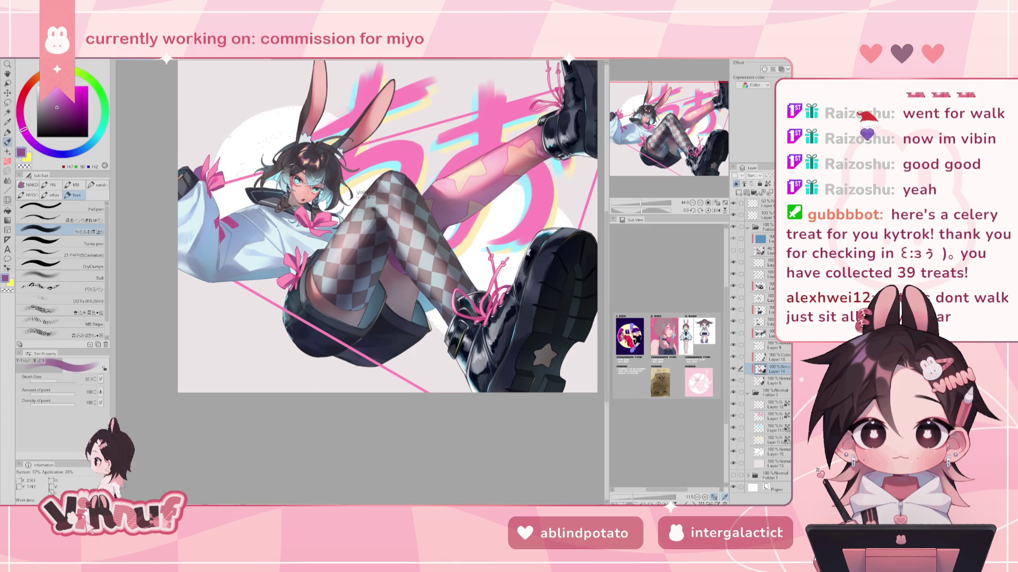
Step: Fit the whole artwork in the window and mirror it to check proportions
left_click_drag(437, 270, 352, 389)
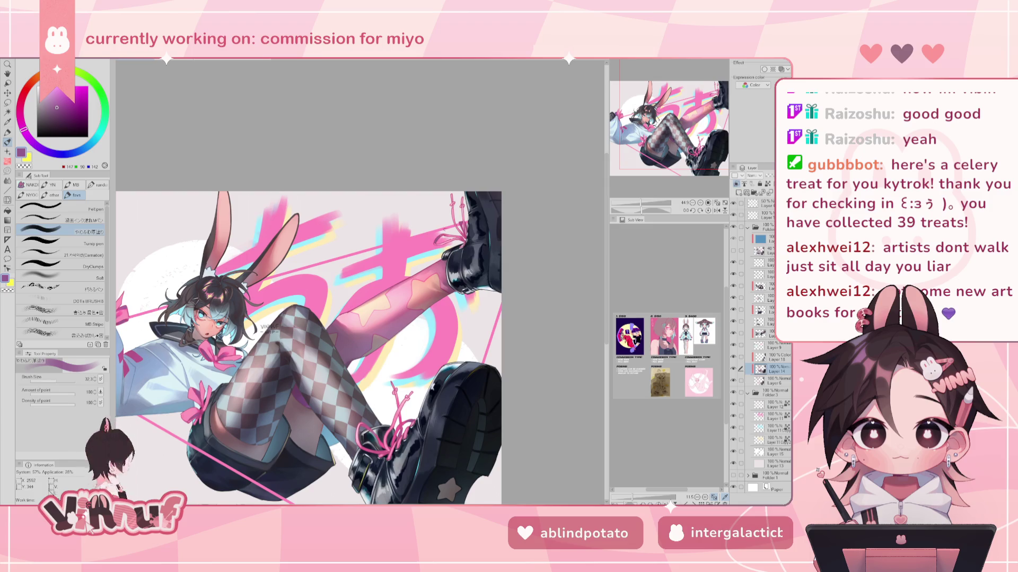
key("ctrl+0")
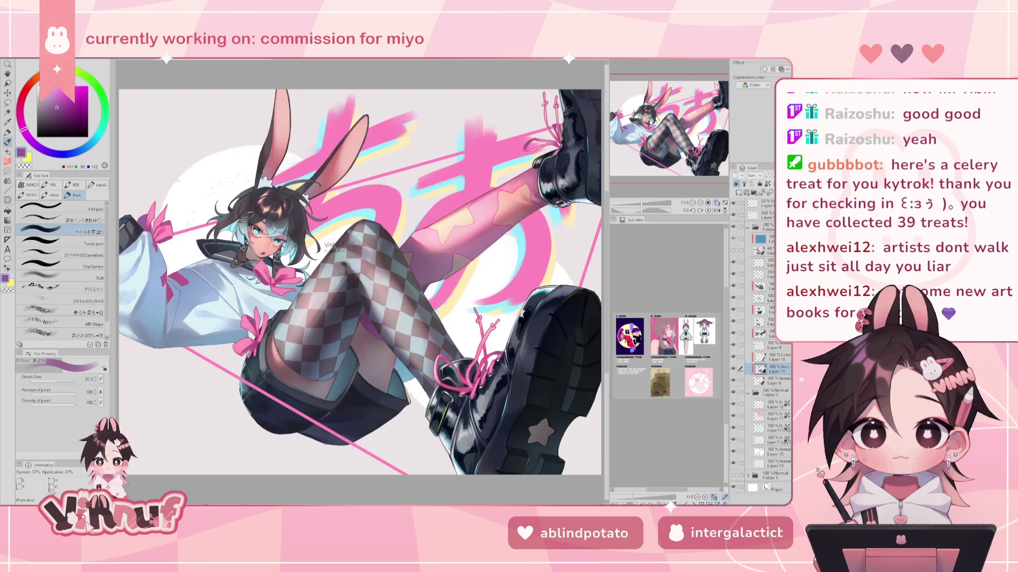
key("h")
key("h")
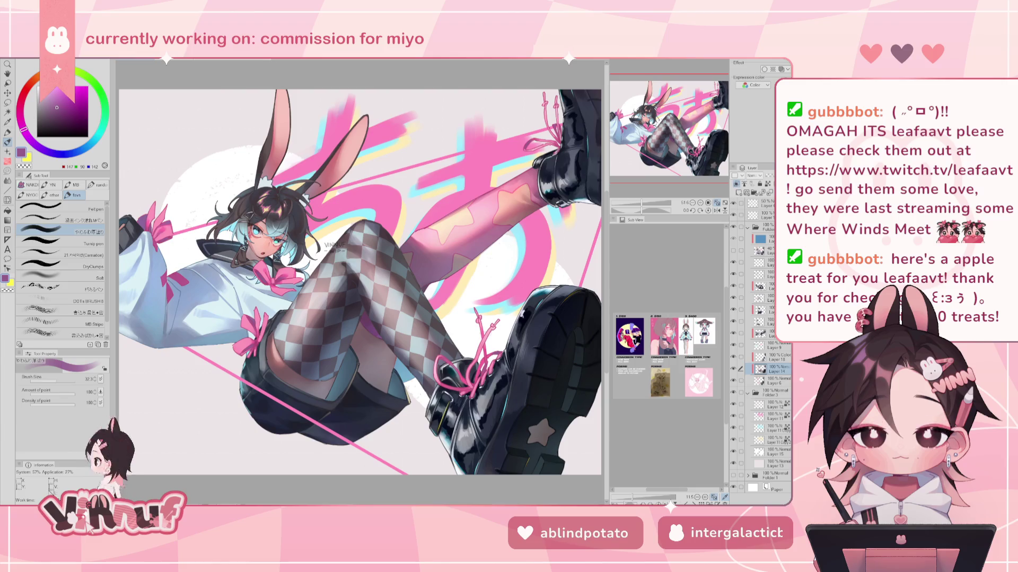
Step: Toggle the leg, leg-shading and sleeve layers' visibility to locate the sleeve layer
scroll(361, 265, "up", 2)
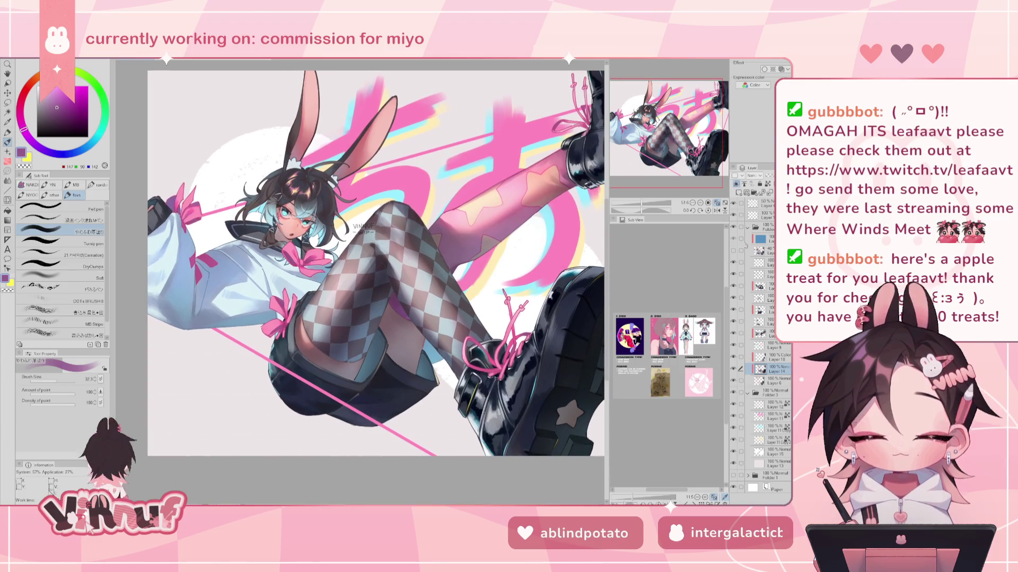
scroll(377, 266, "up", 2)
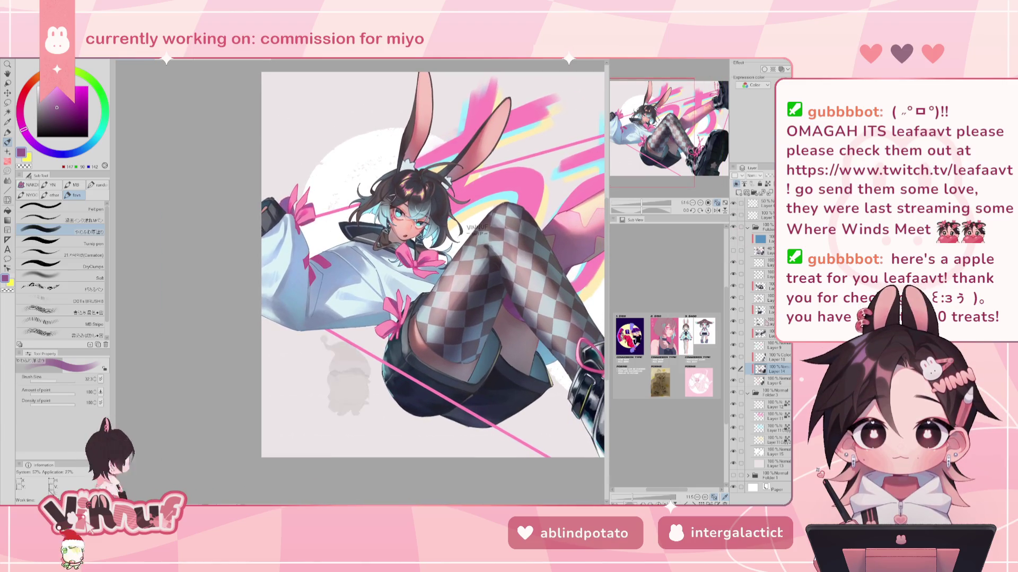
left_click(753, 310)
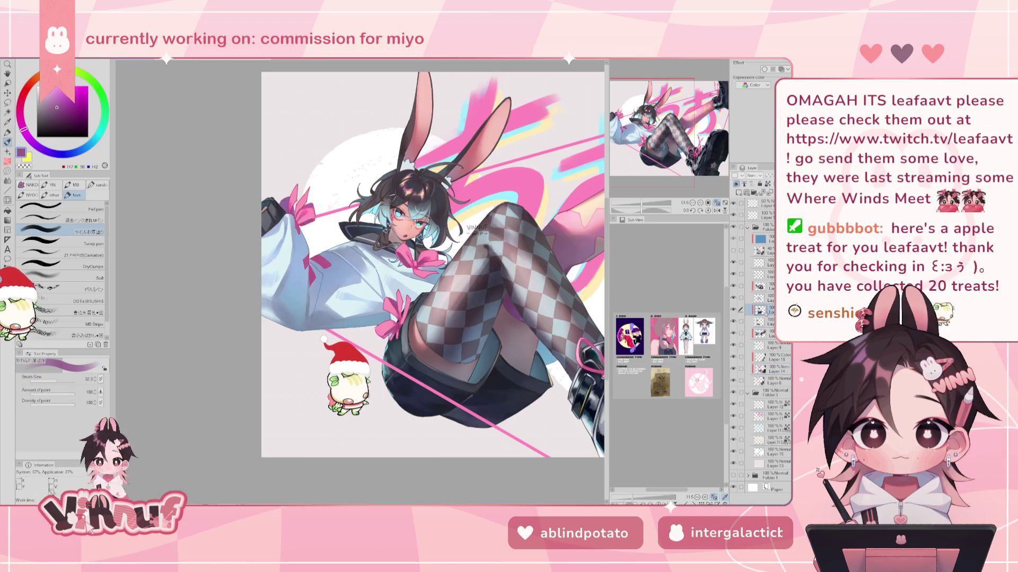
left_click(734, 298)
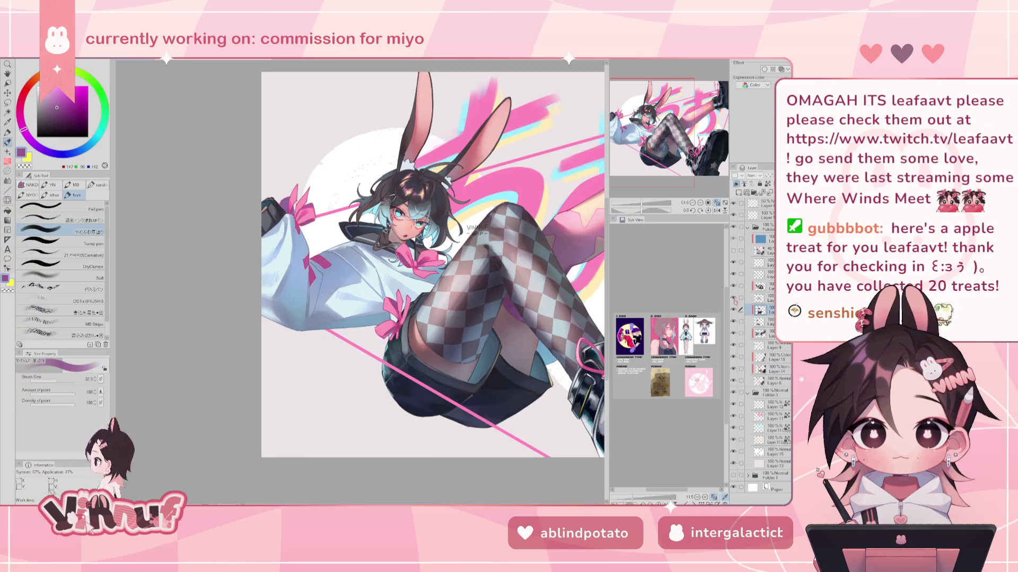
left_click(760, 321)
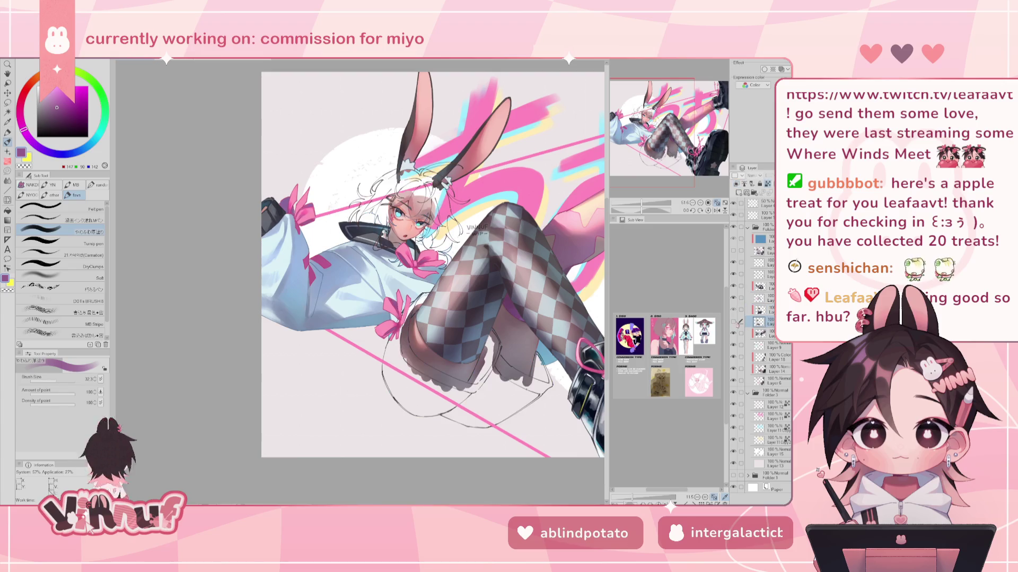
left_click(734, 321)
left_click(734, 333)
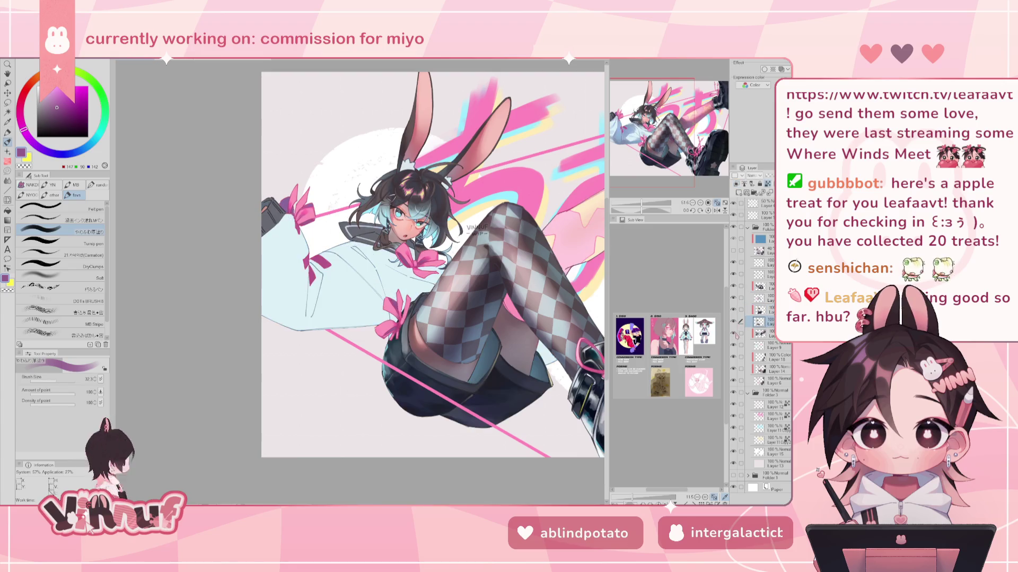
left_click(759, 333)
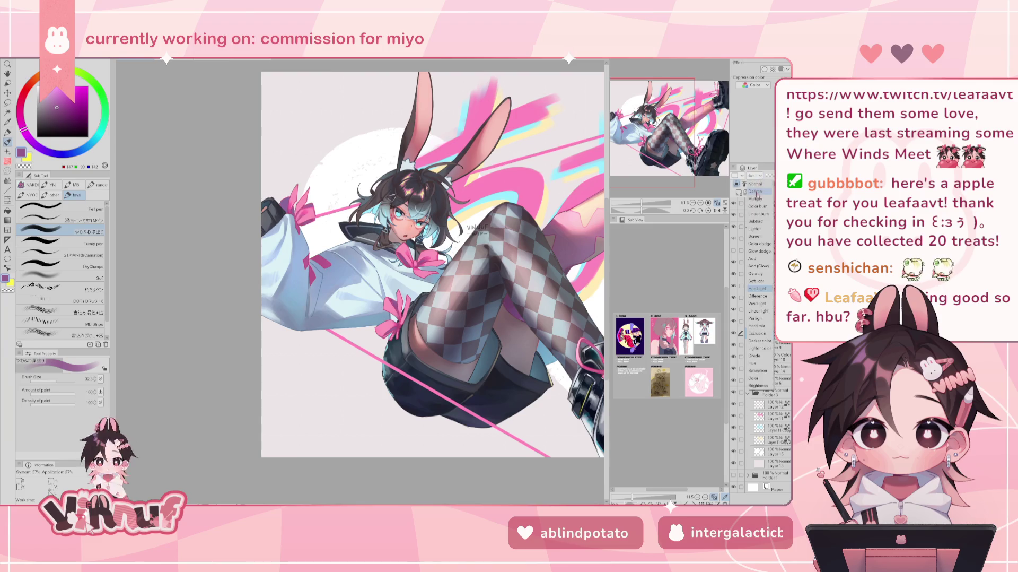
Step: Brush dark grey-blue shading over the sleeves and coat
left_click_drag(286, 297, 414, 238)
left_click(309, 312, "alt")
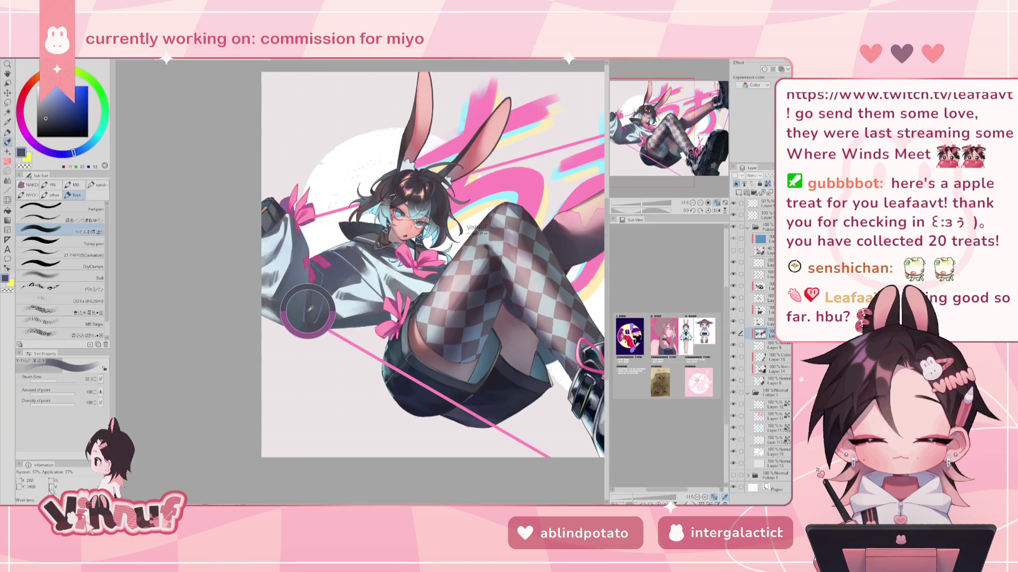
left_click(758, 176)
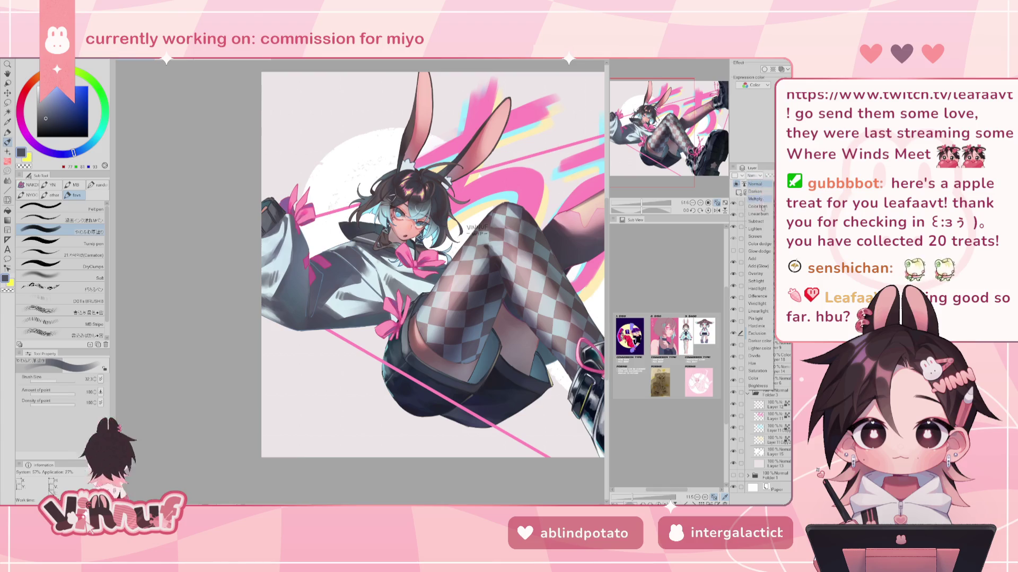
Step: Set the shading layer's blending mode to Hard light and brush size to 24.5
left_click(757, 289)
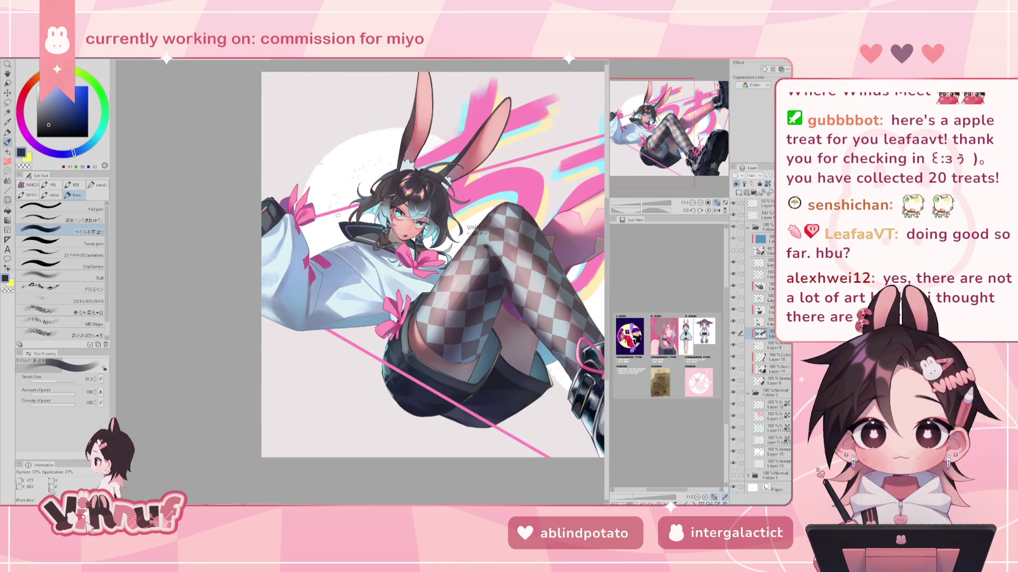
key("ctrl+plus")
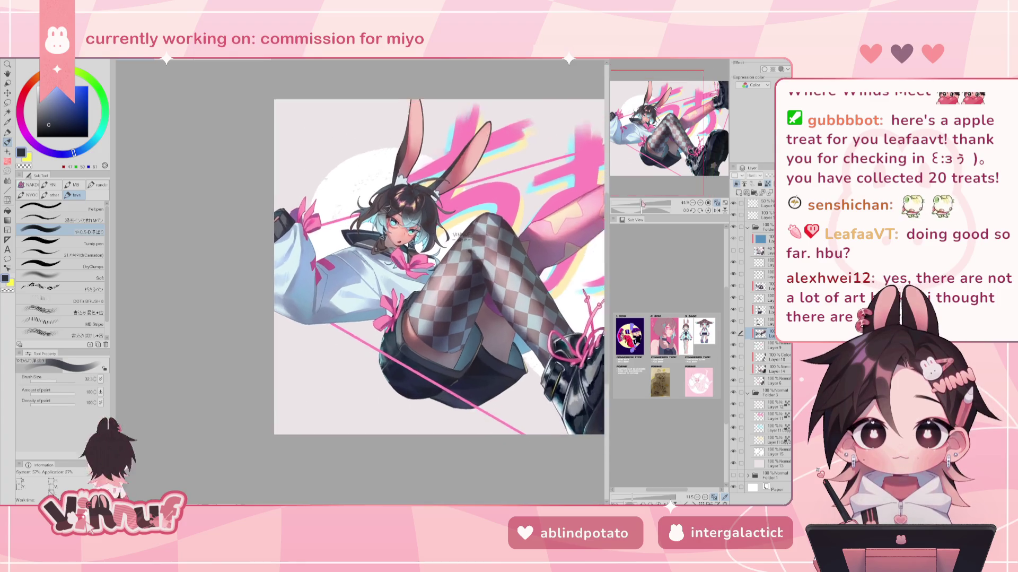
left_click_drag(62, 377, 55, 378)
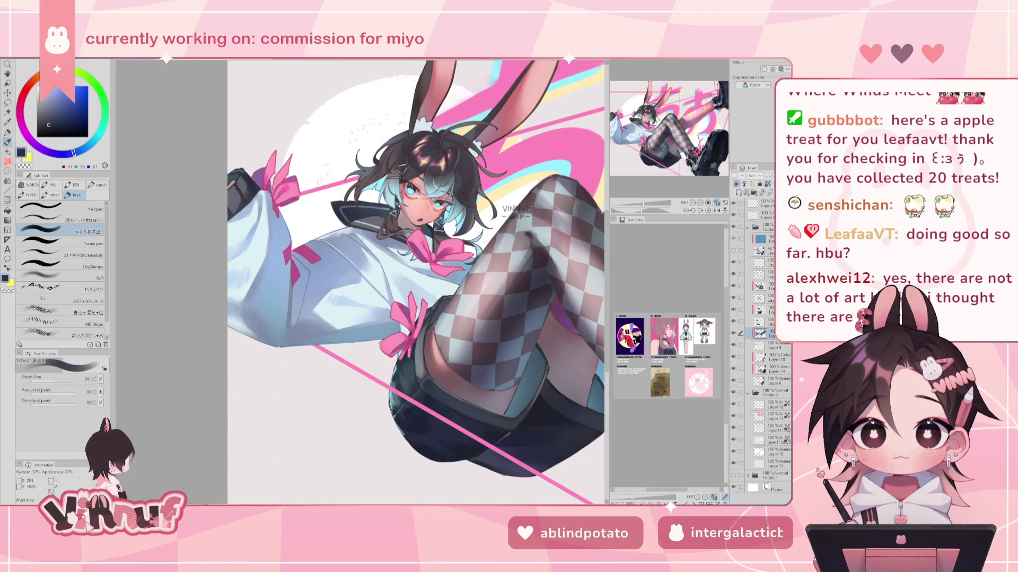
Step: Flip the canvas horizontally back and forth to check the drawing
key("h")
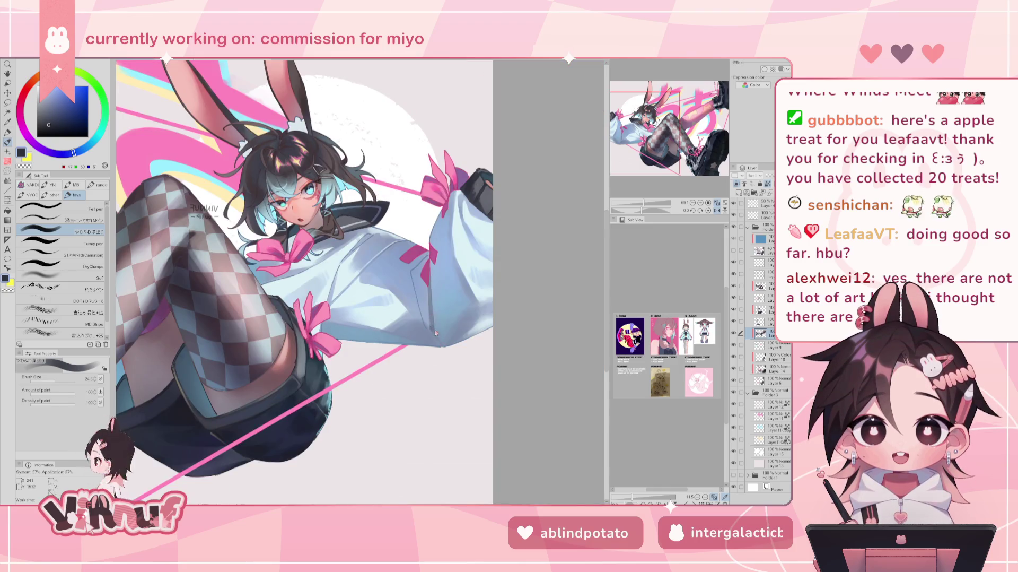
key("h")
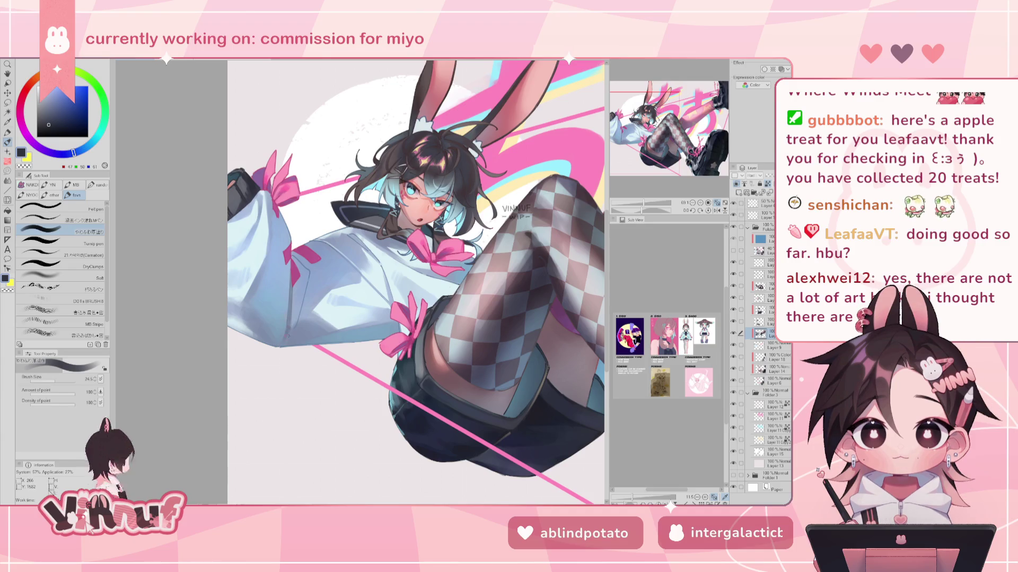
key("h")
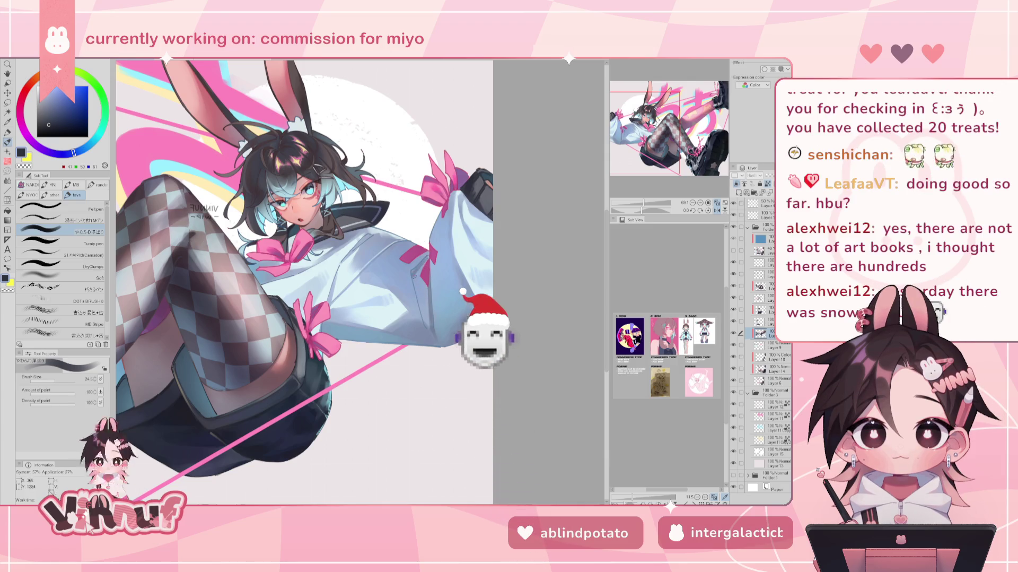
key("h")
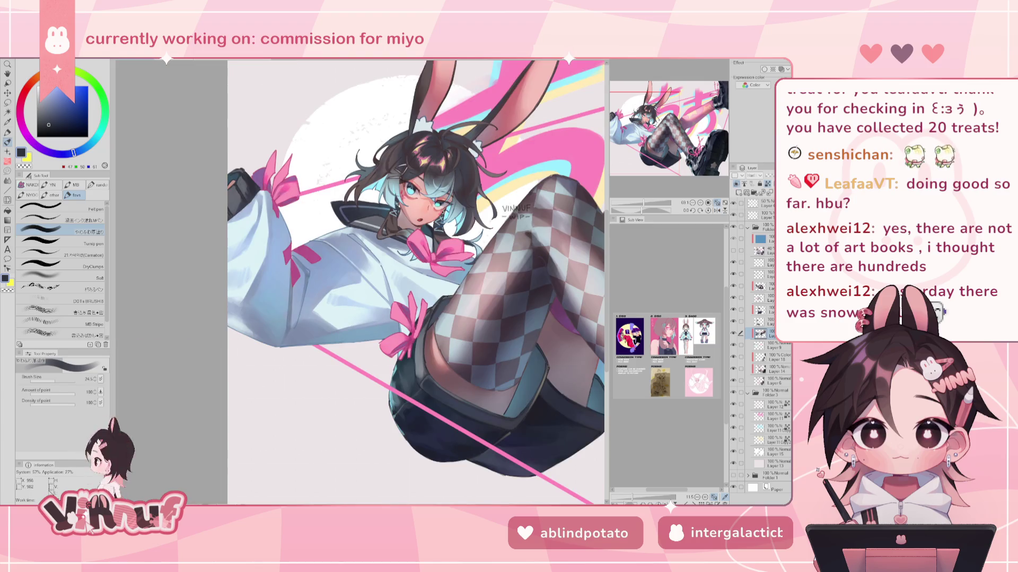
scroll(416, 282, "down", 5)
scroll(416, 281, "up", 4)
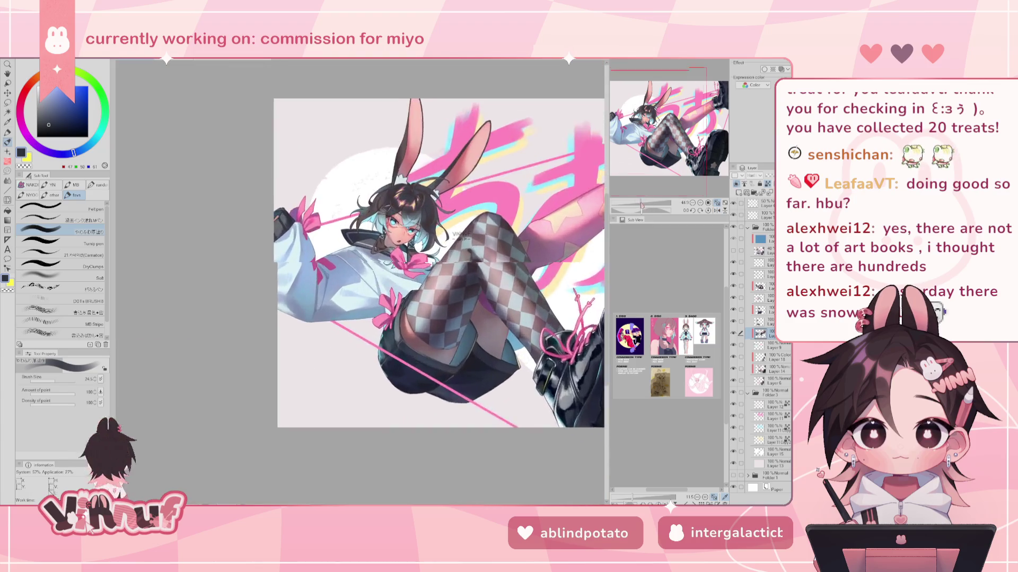
scroll(416, 281, "up", 1)
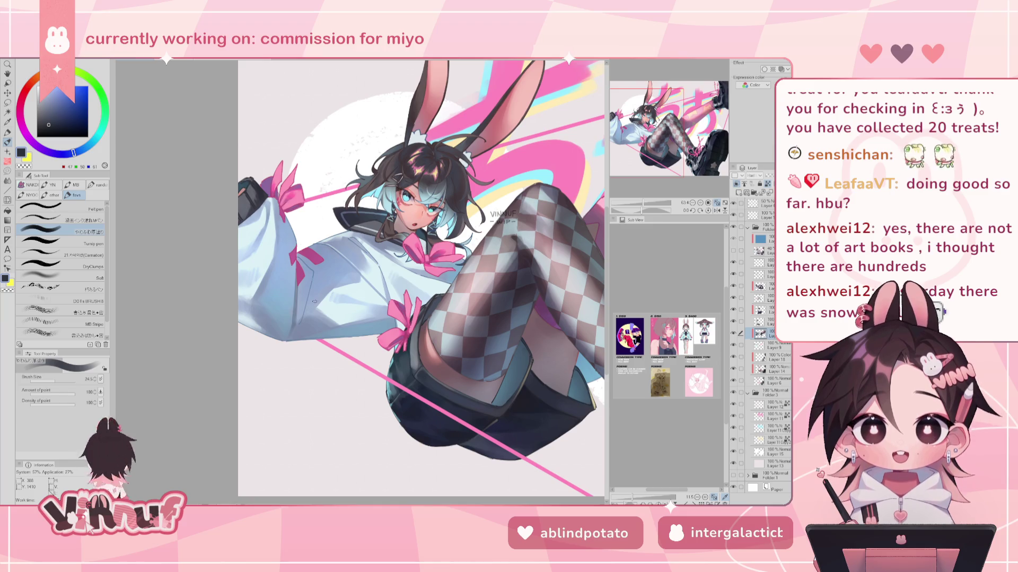
key("h")
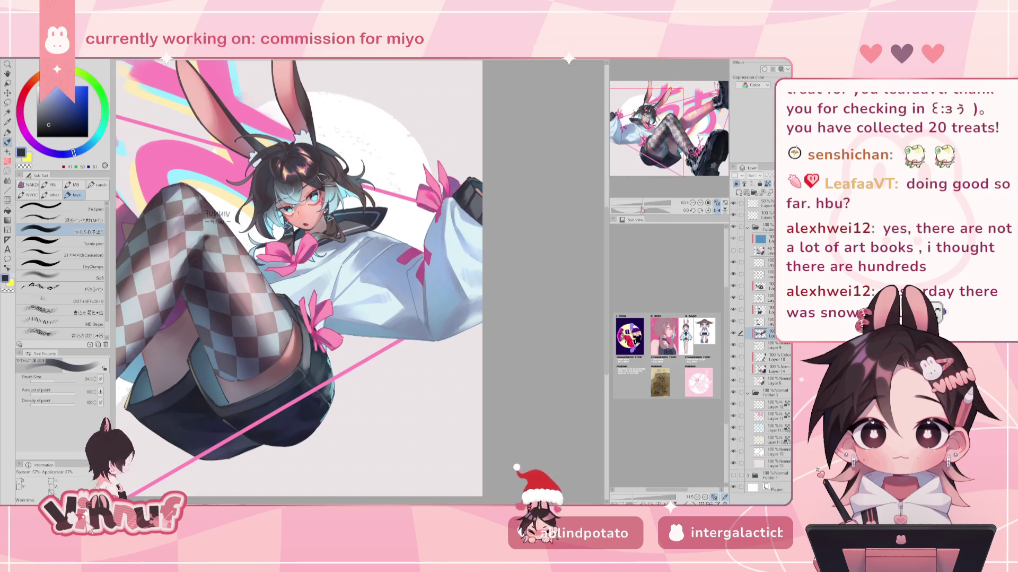
key("h")
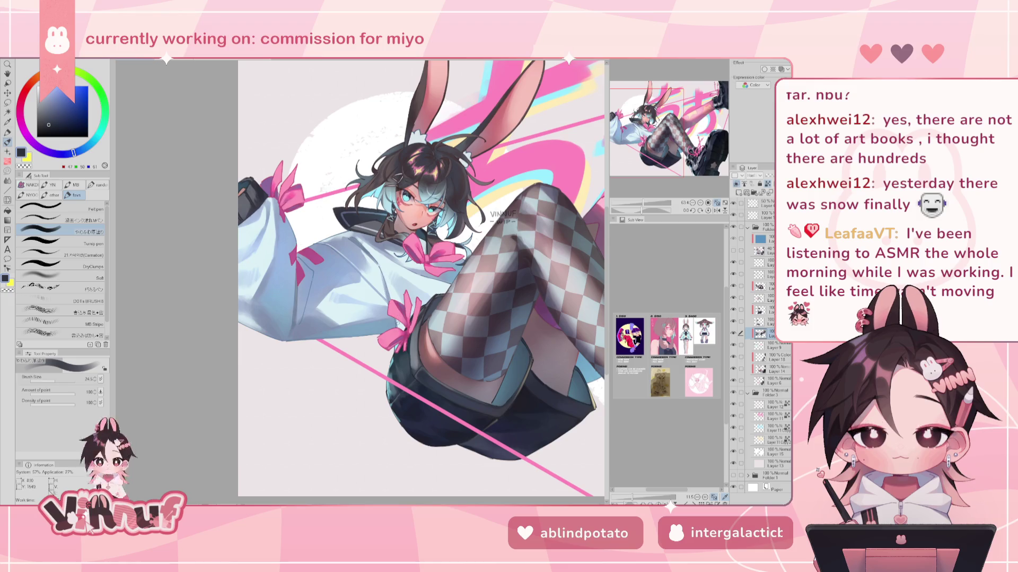
left_click_drag(644, 204, 643, 204)
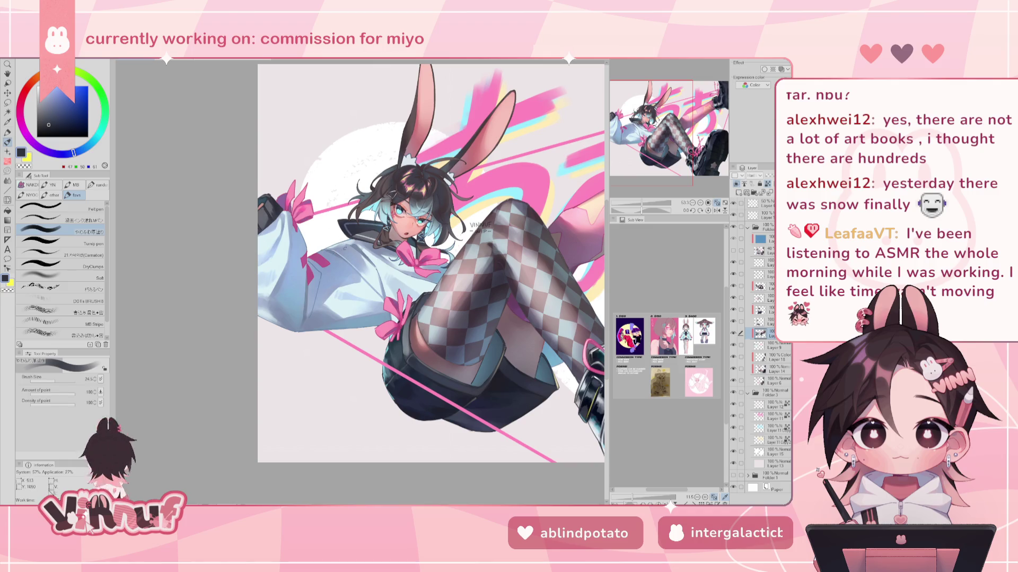
left_click_drag(638, 202, 644, 202)
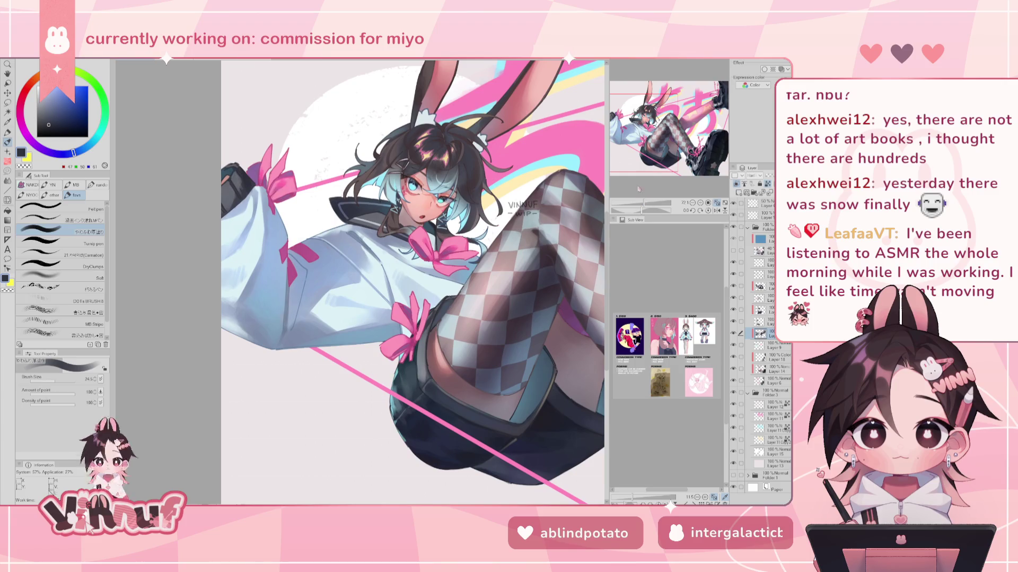
key("h")
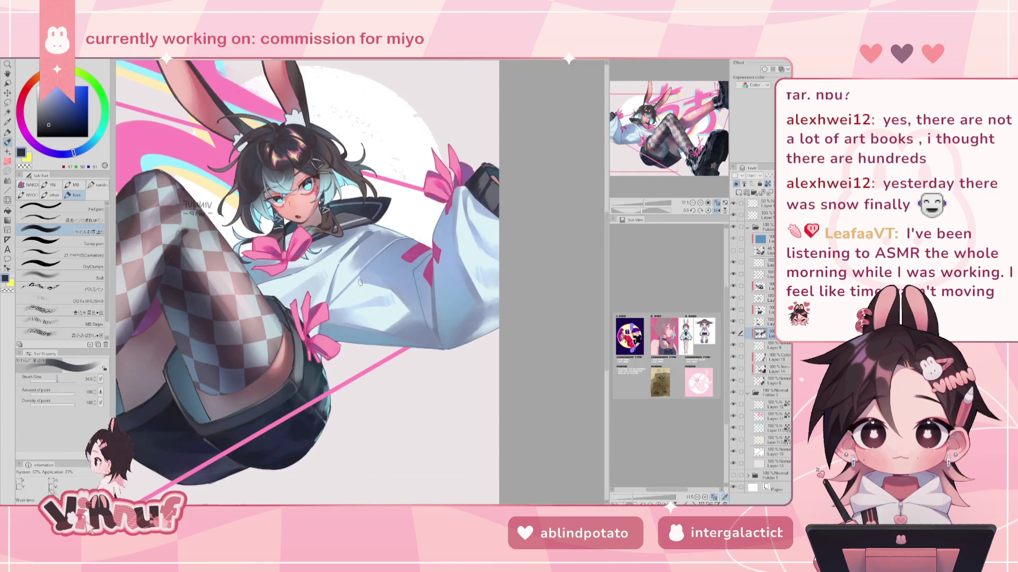
key("h")
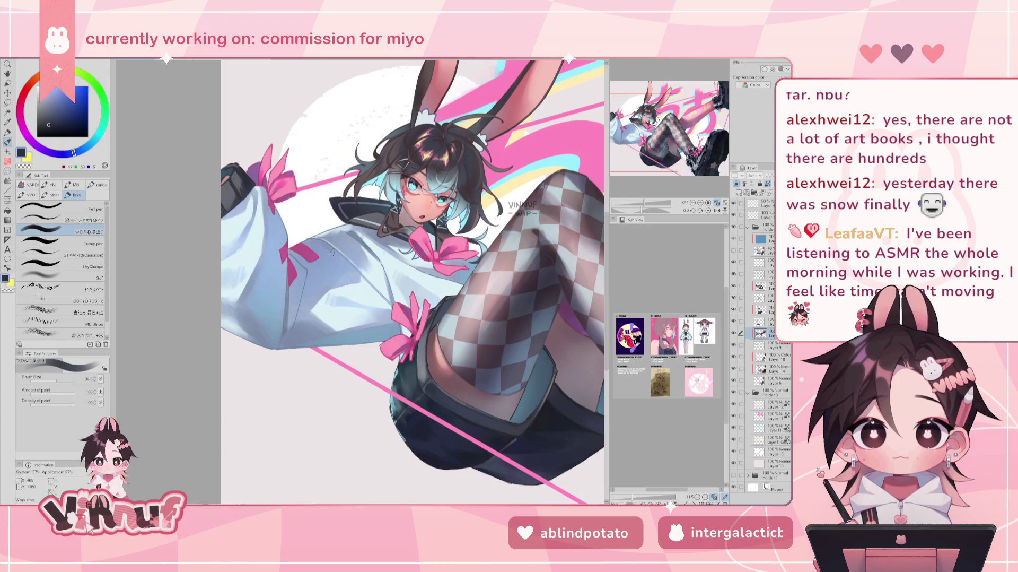
key("h")
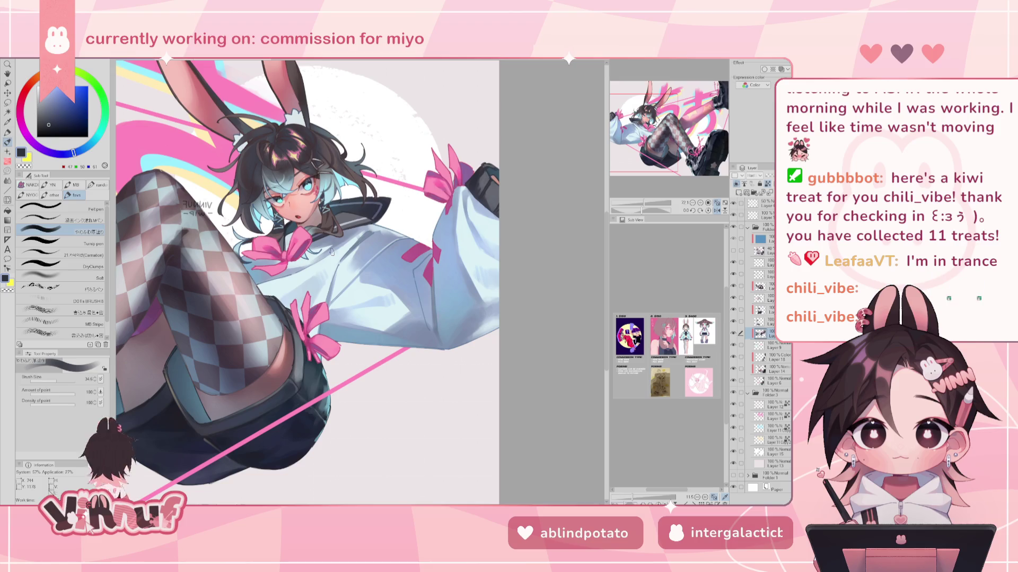
key("h")
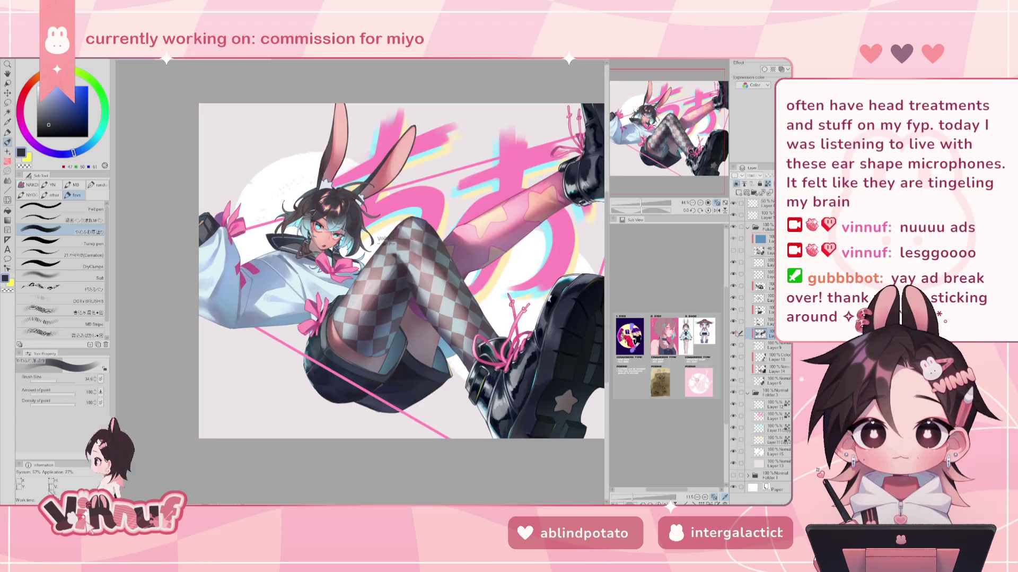
Step: Switch to the Liquify tool and compare the mirrored view with the shading and lace layers toggled
left_click(8, 200)
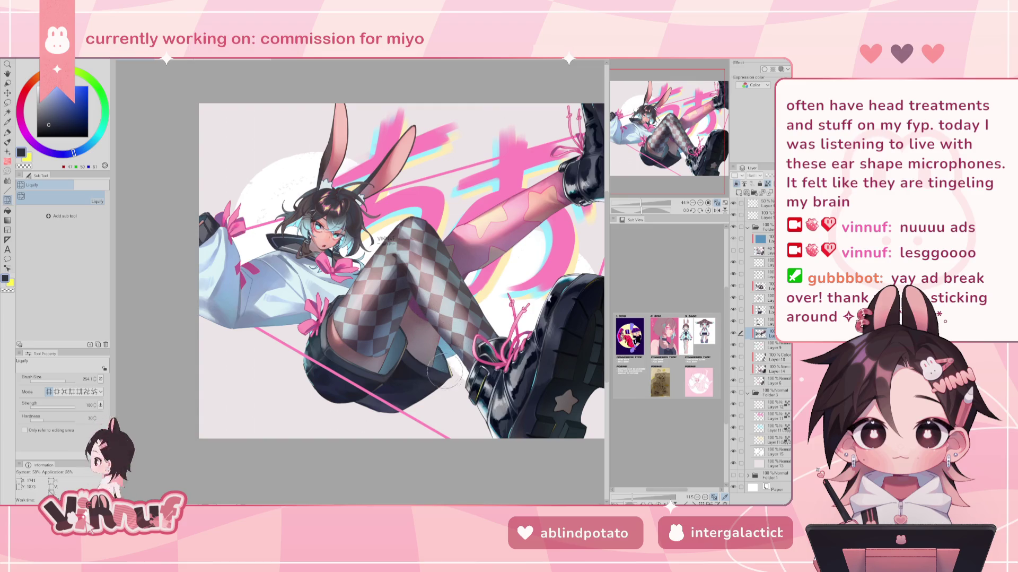
key("h")
key("h")
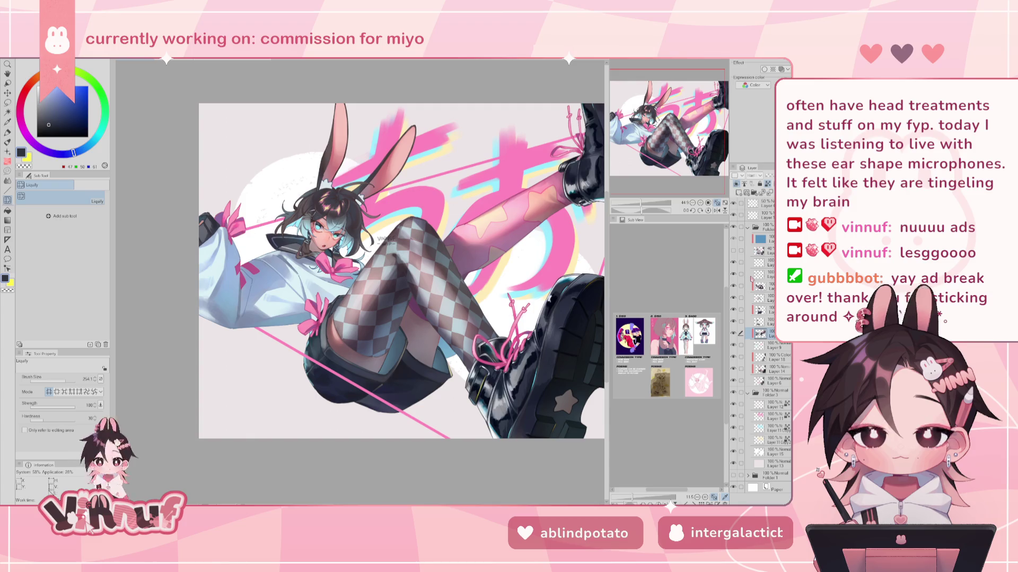
left_click(734, 321)
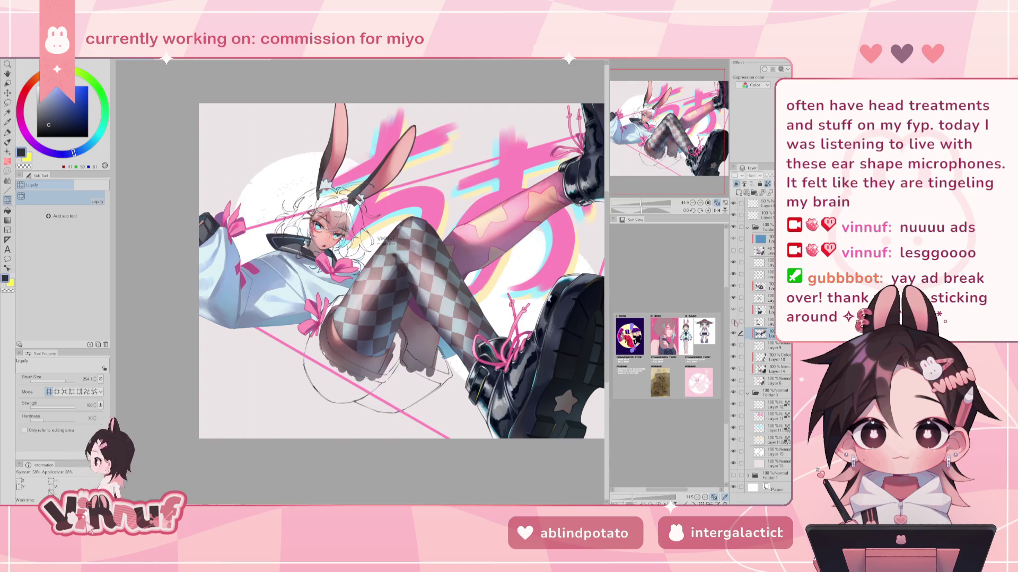
left_click(735, 251)
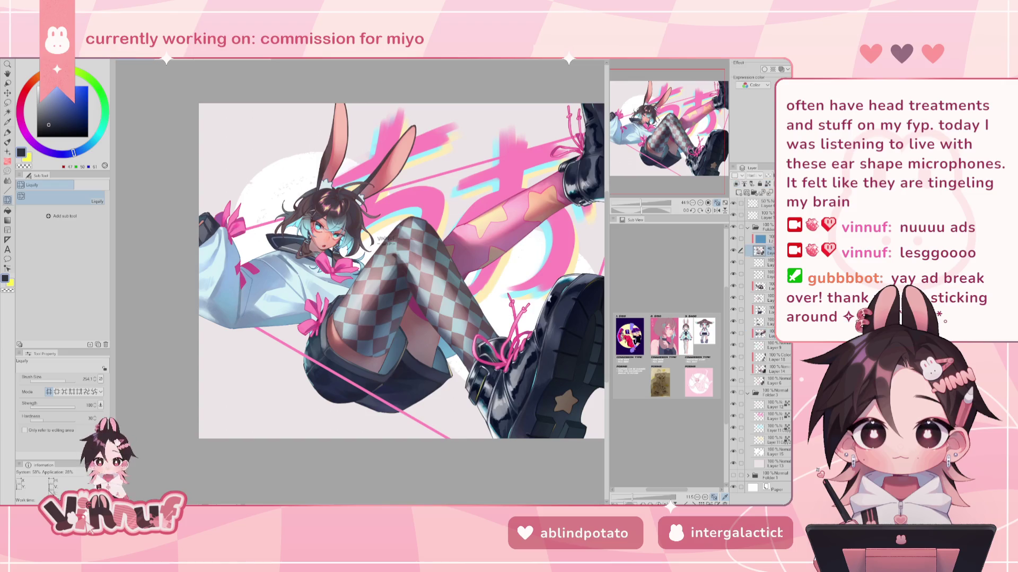
Step: Compare more layers in mirrored view, then select the boot and leg shading layer
left_click(763, 238)
left_click(734, 262)
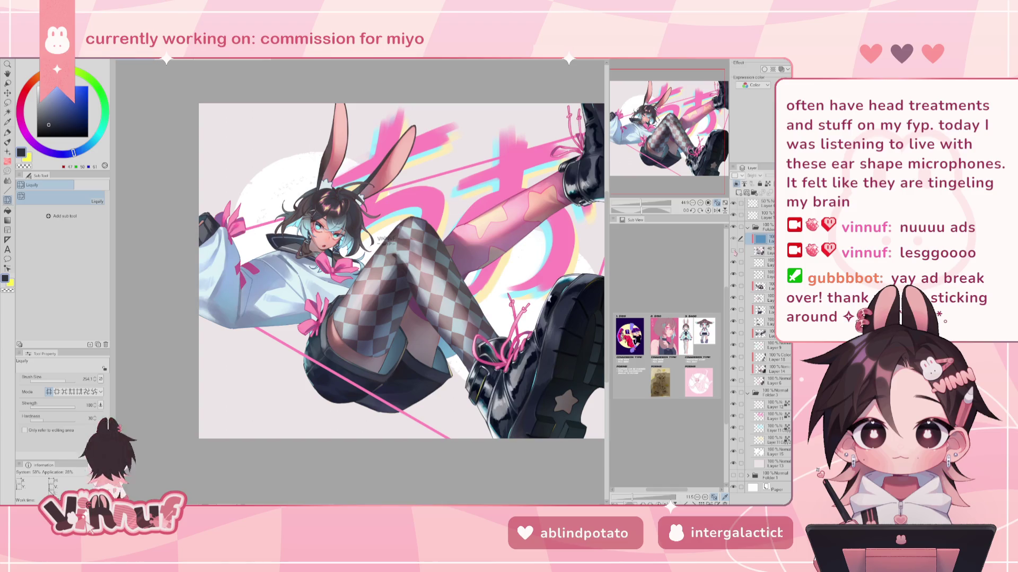
key("h")
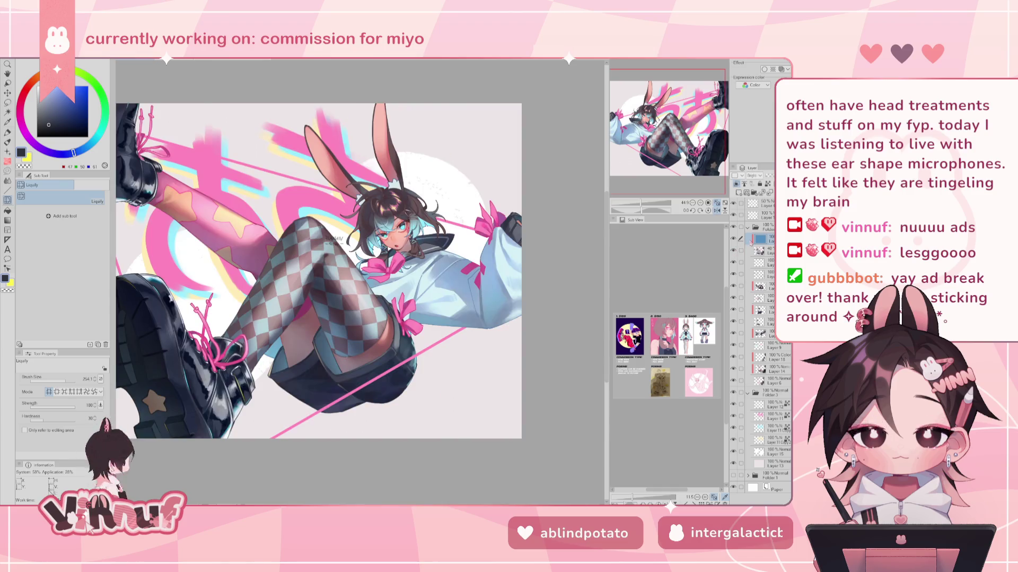
key("h")
left_click(763, 250)
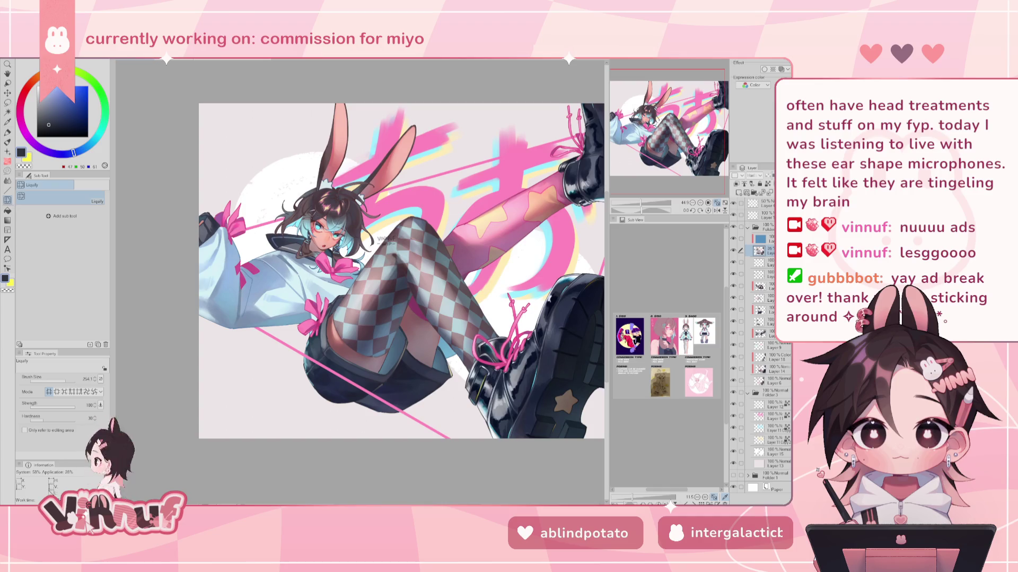
left_click(768, 237)
Step: Shift the boot and leg shading layer's hue to -67, then further to -68
key("ctrl+u")
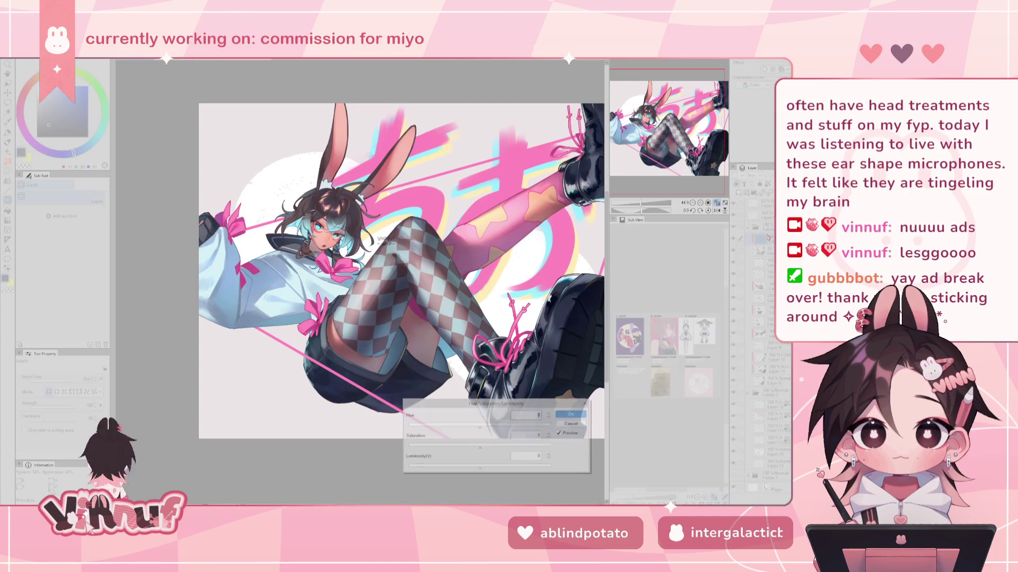
left_click_drag(480, 427, 457, 427)
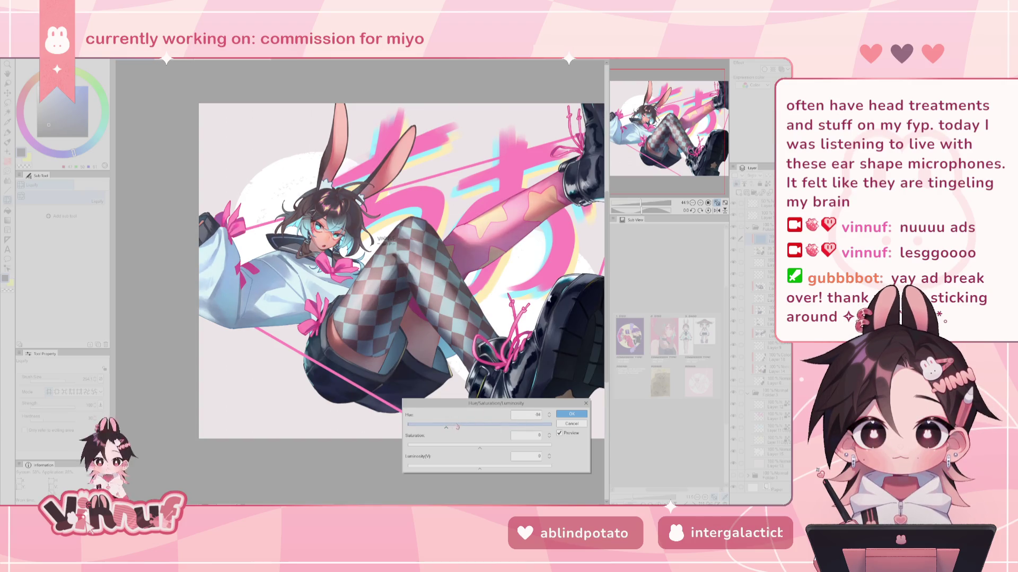
left_click(571, 411)
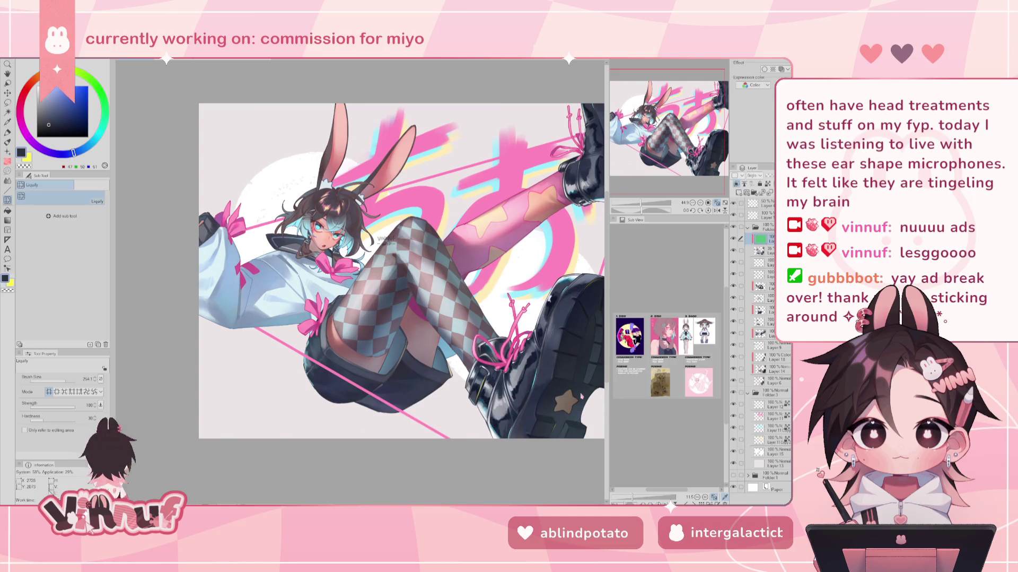
key("ctrl+u")
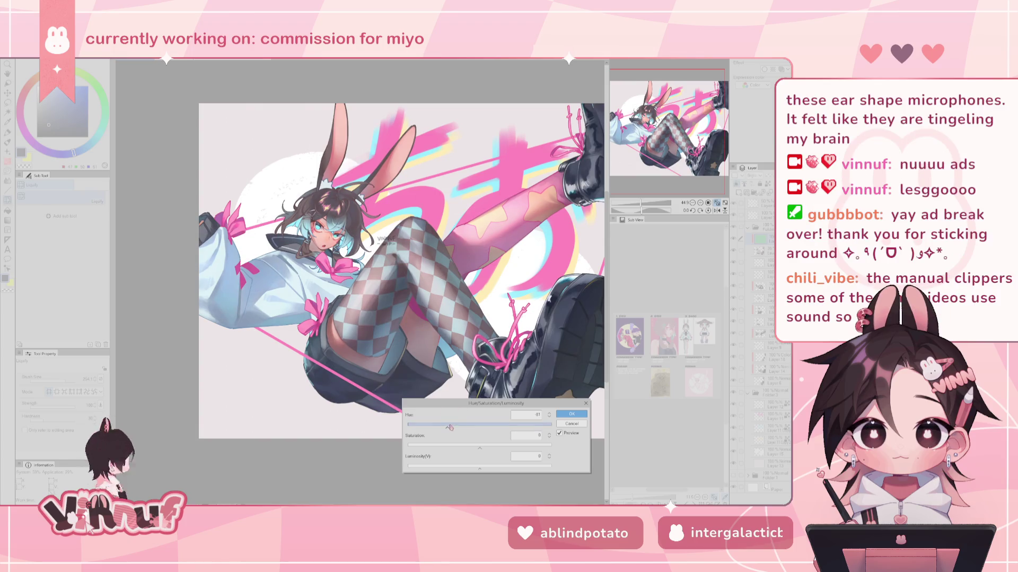
left_click_drag(464, 426, 463, 424)
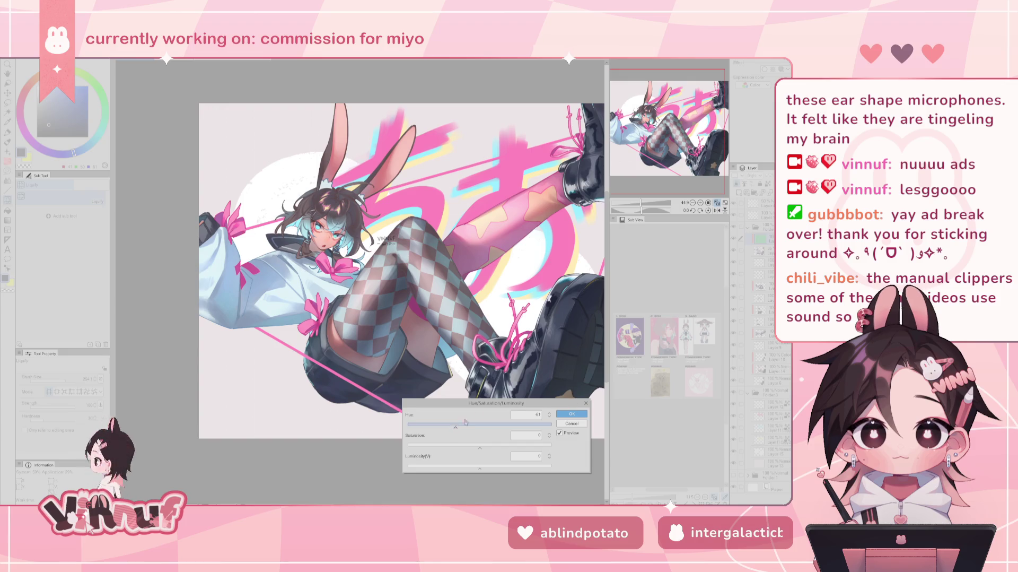
left_click(572, 414)
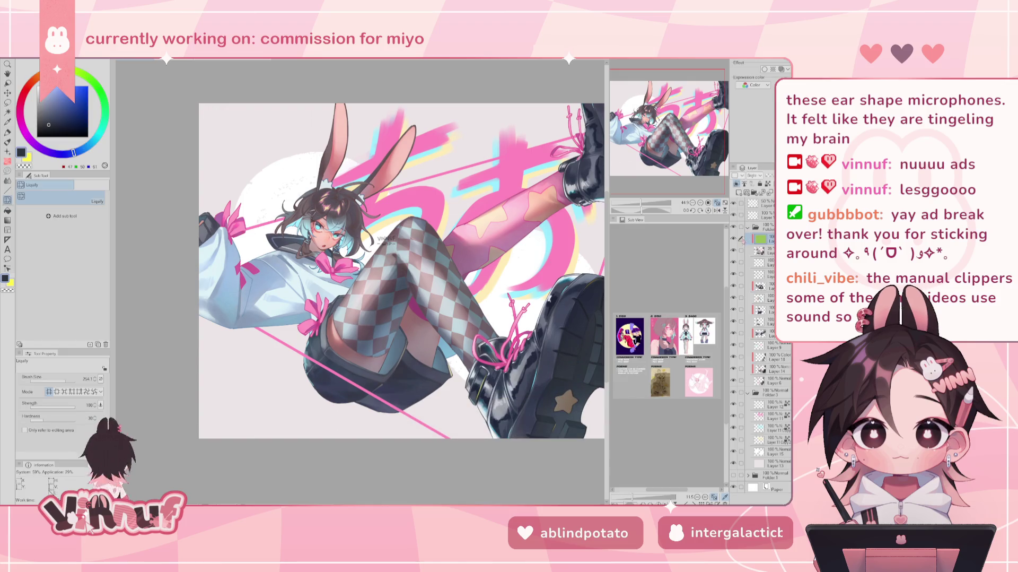
Step: Compare the recoloured layer, then set the 35% shading layer's opacity to 20%
left_click(734, 250)
left_click(734, 251)
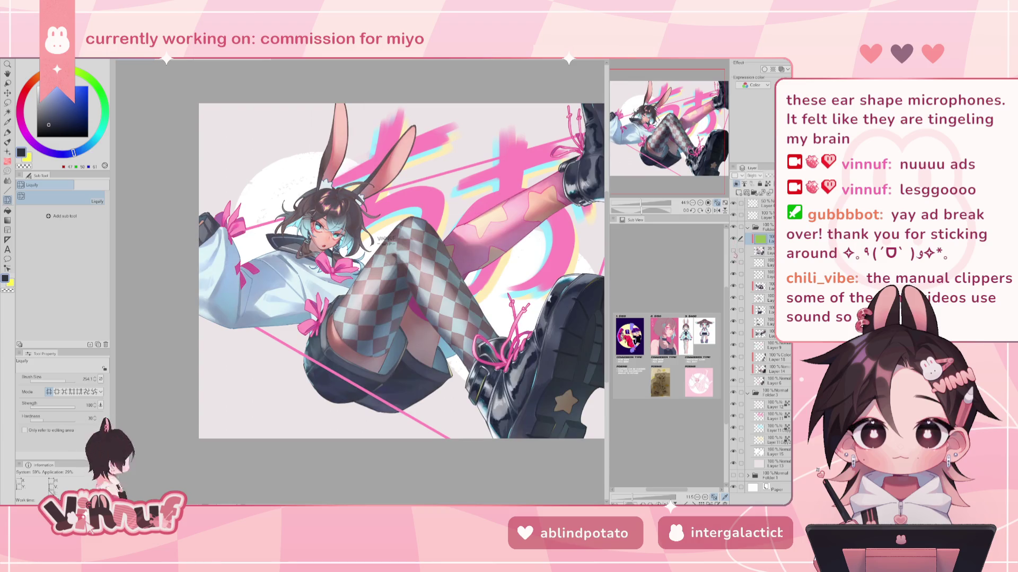
left_click(734, 250)
left_click(766, 250)
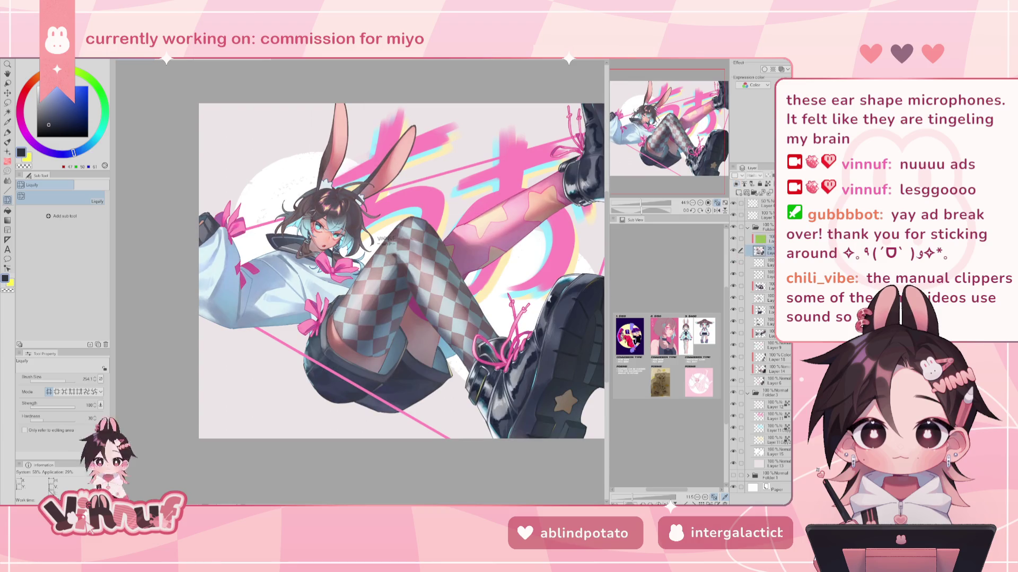
left_click_drag(769, 175, 753, 175)
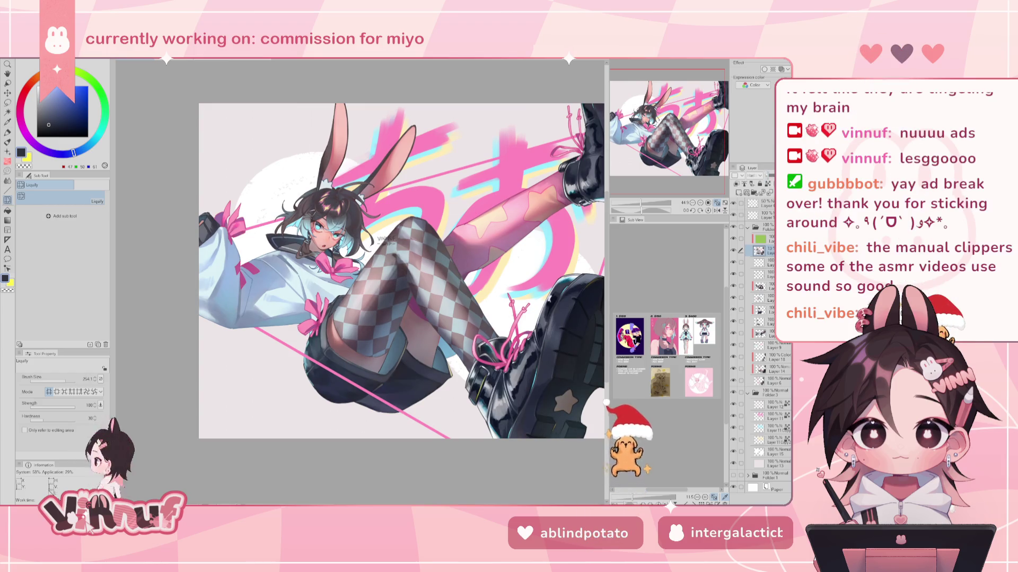
left_click_drag(753, 175, 757, 175)
left_click(733, 250)
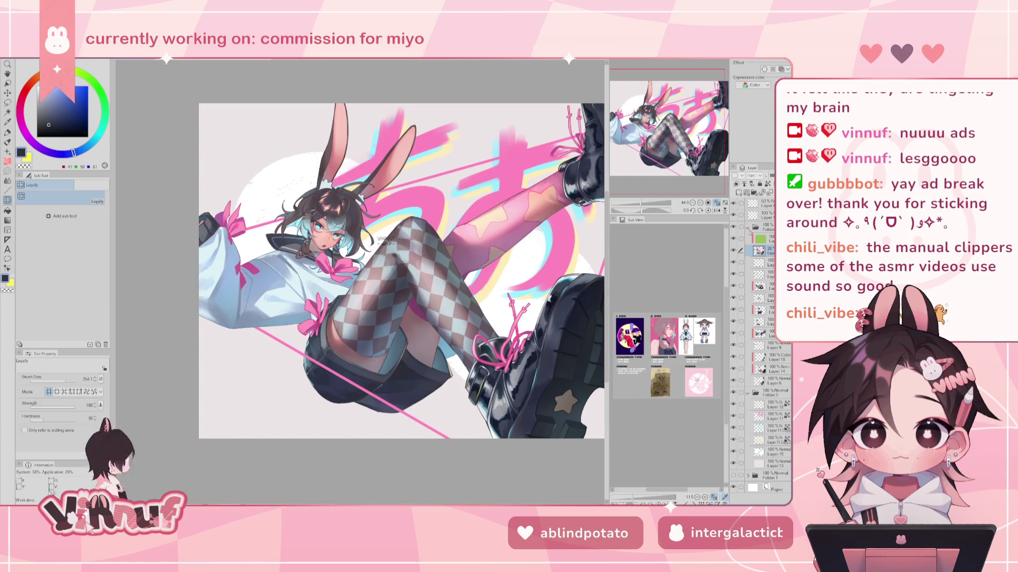
left_click(748, 228)
Step: Hide the leg shading layer, collapse its folder, and create a new raster Layer 2 above
key("h")
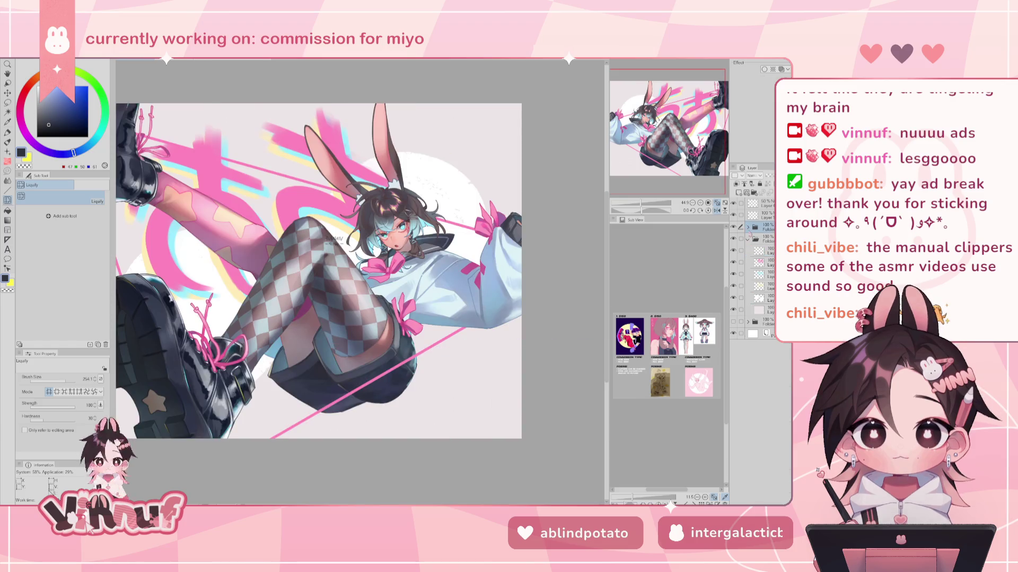
key("h")
left_click(734, 215)
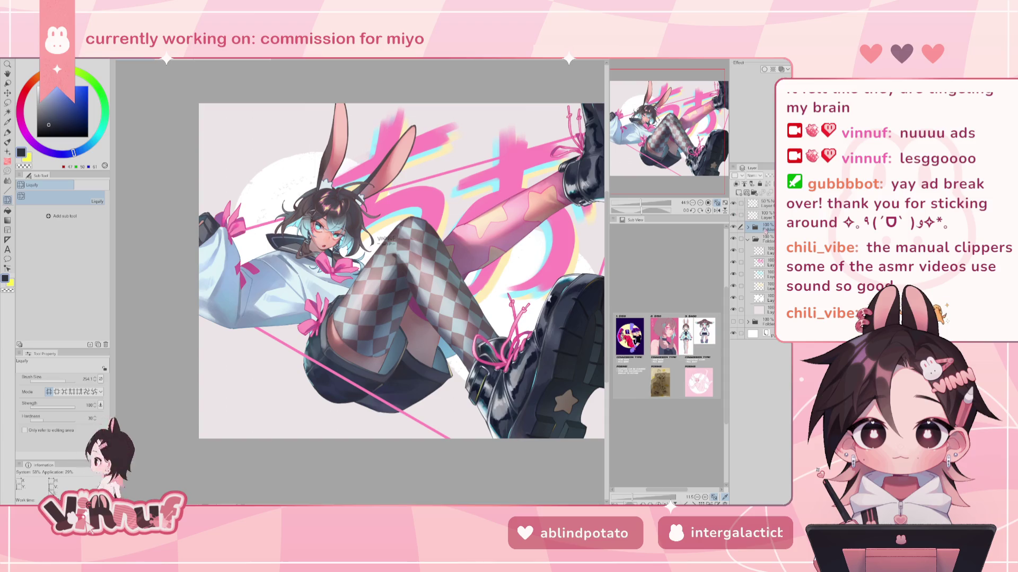
left_click(748, 239)
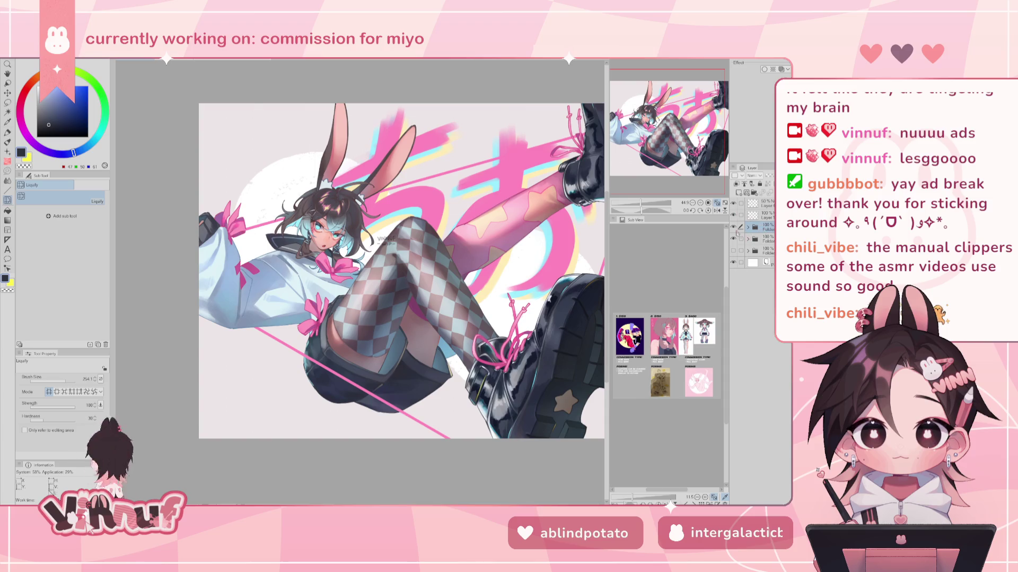
left_click(756, 193)
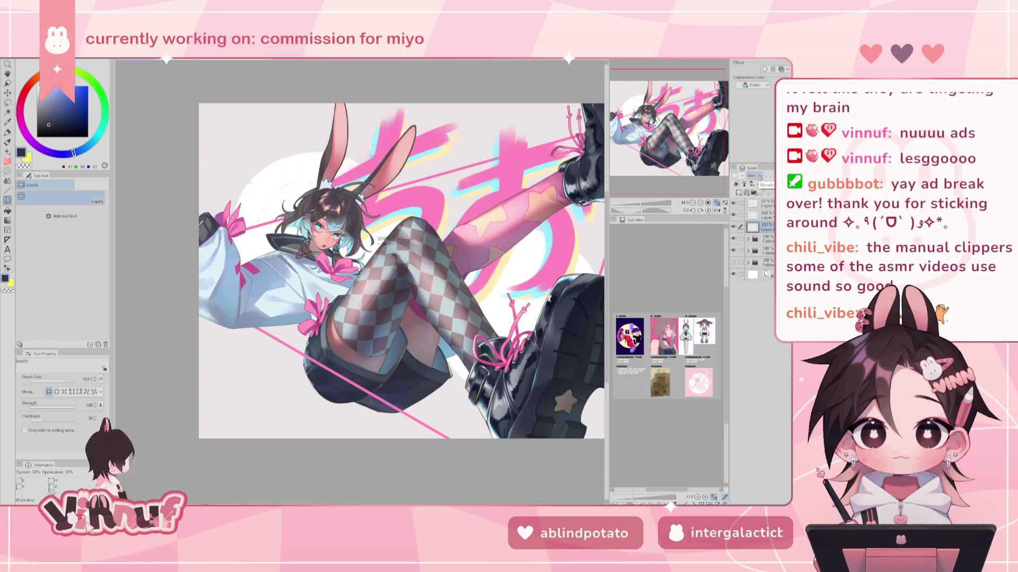
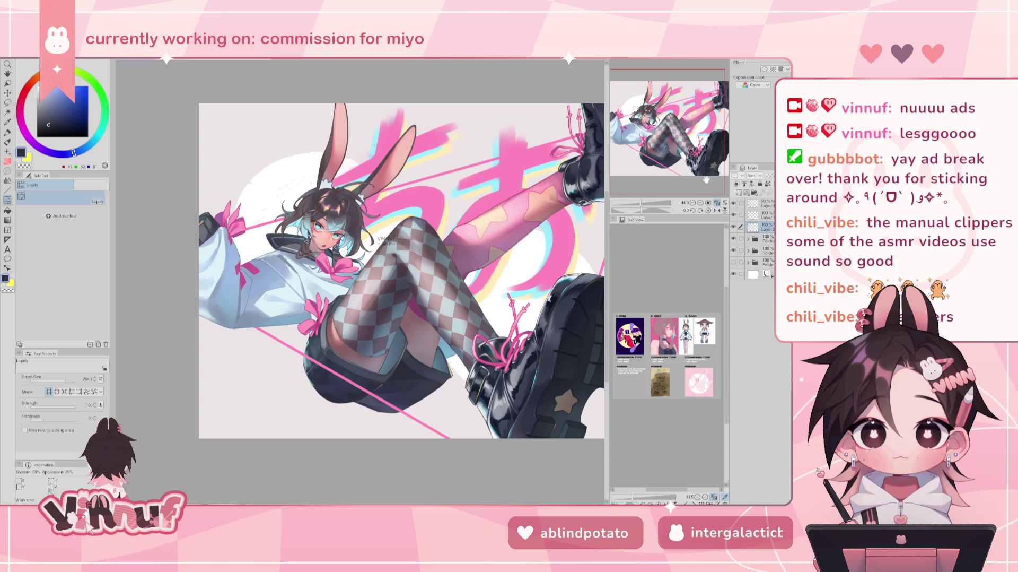
Step: Zoom in on the girl's face, tilt the canvas, then reset it upright and zoom closer
scroll(276, 279, "up", 5)
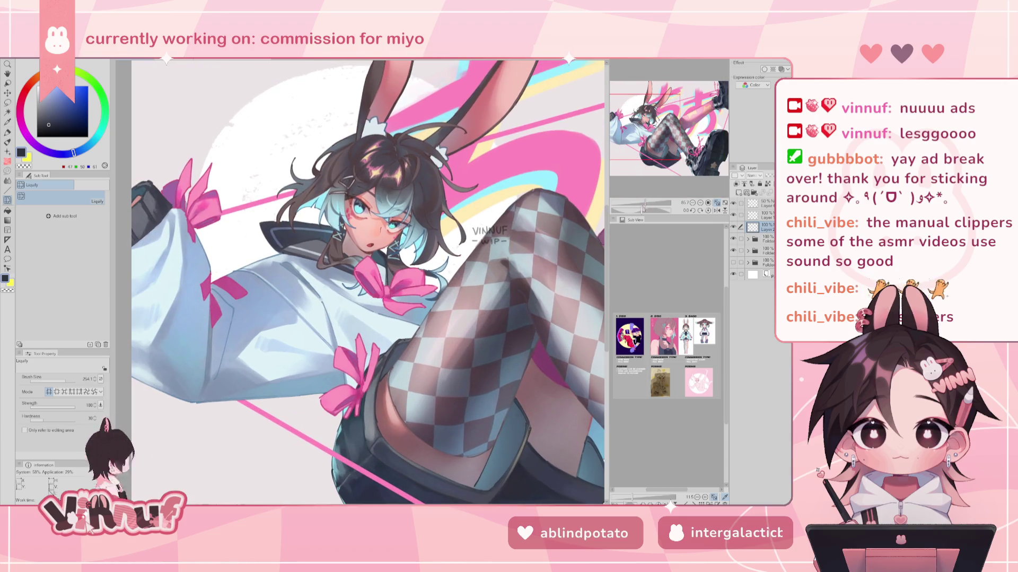
left_click_drag(477, 159, 530, 345)
left_click(708, 210)
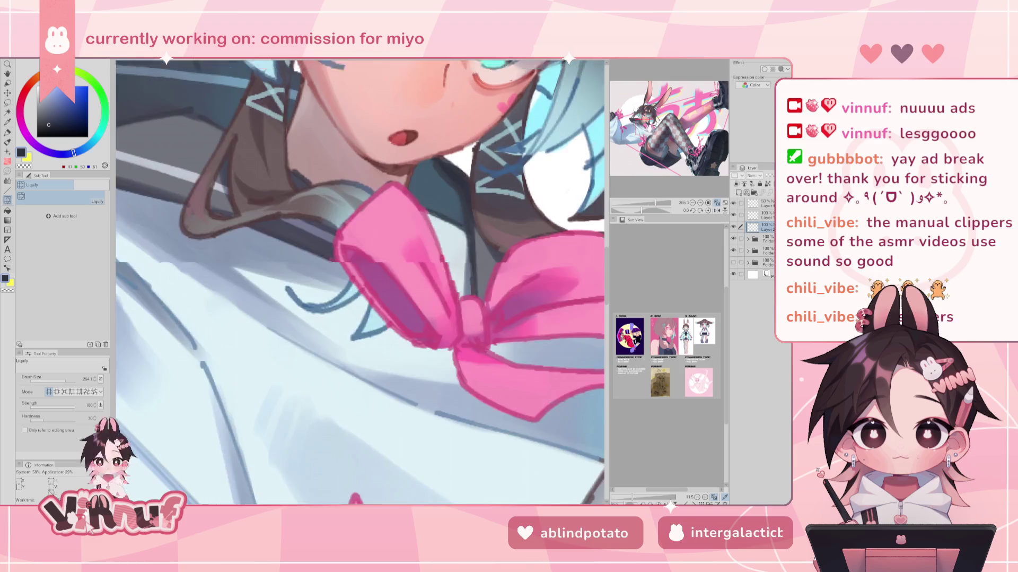
scroll(297, 212, "up", 6)
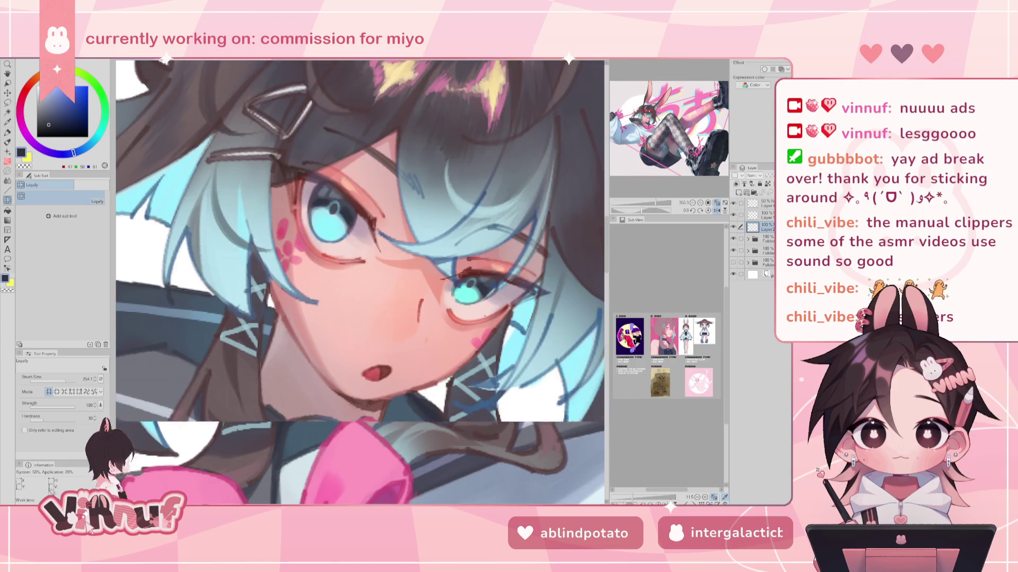
Step: Switch to the Pen tool with a much finer brush and sample the face's skin pinks
key("p")
left_click(49, 381)
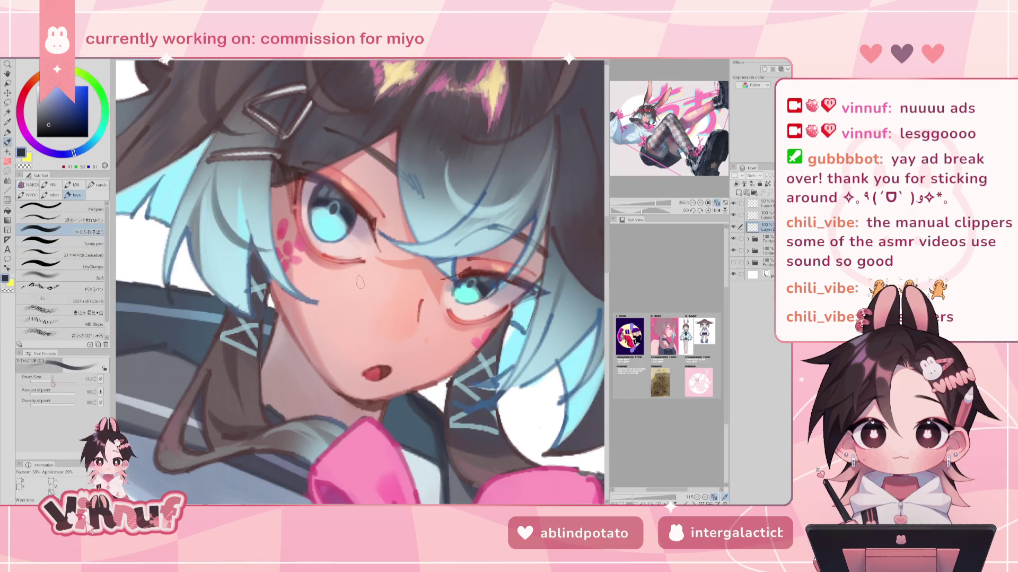
left_click(360, 282, "alt")
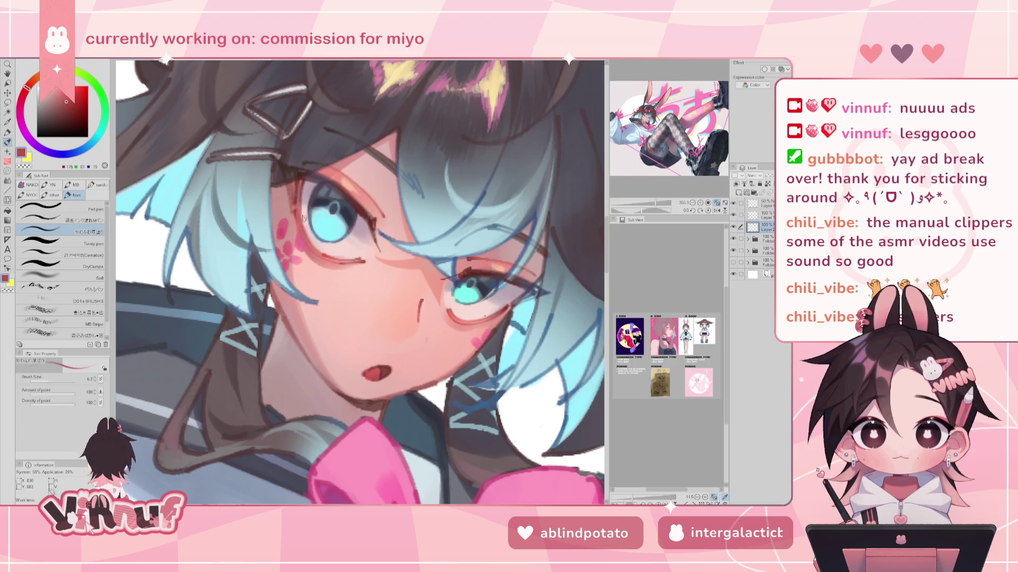
left_click(298, 210, "alt")
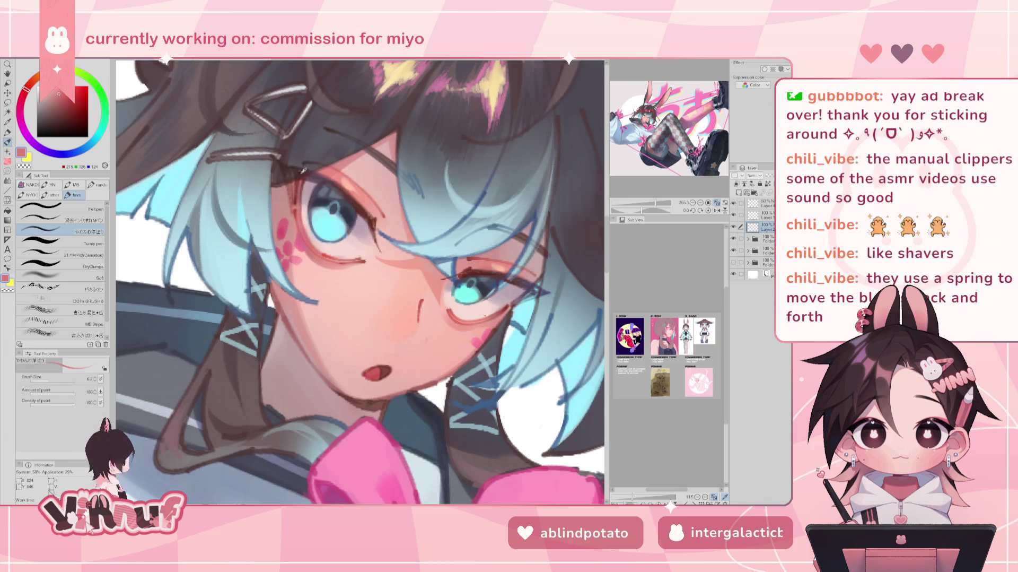
Step: Sample a dark reddish brown from the eye linework and select the Camation brush
left_click(295, 193, "alt")
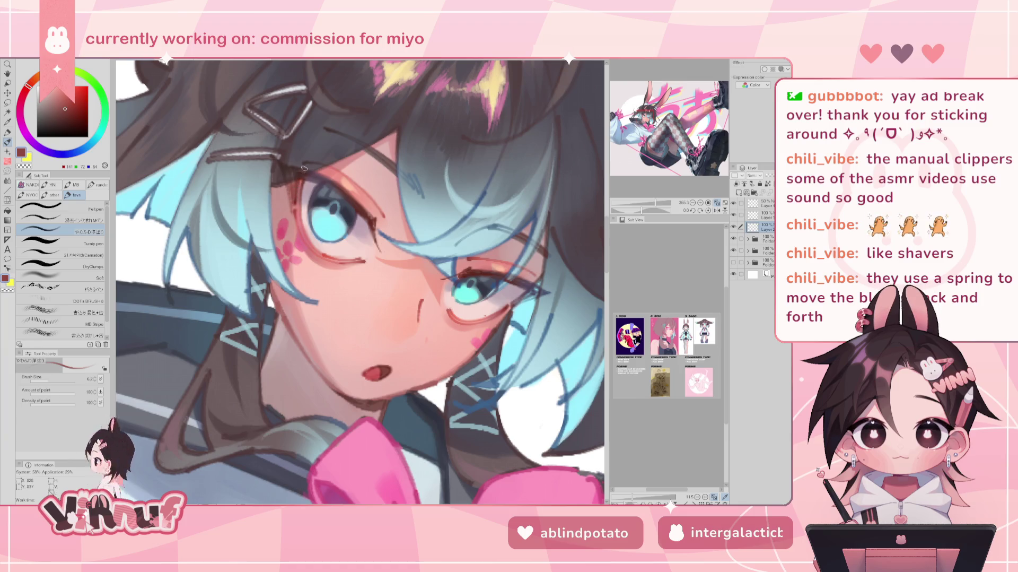
left_click(300, 178, "alt")
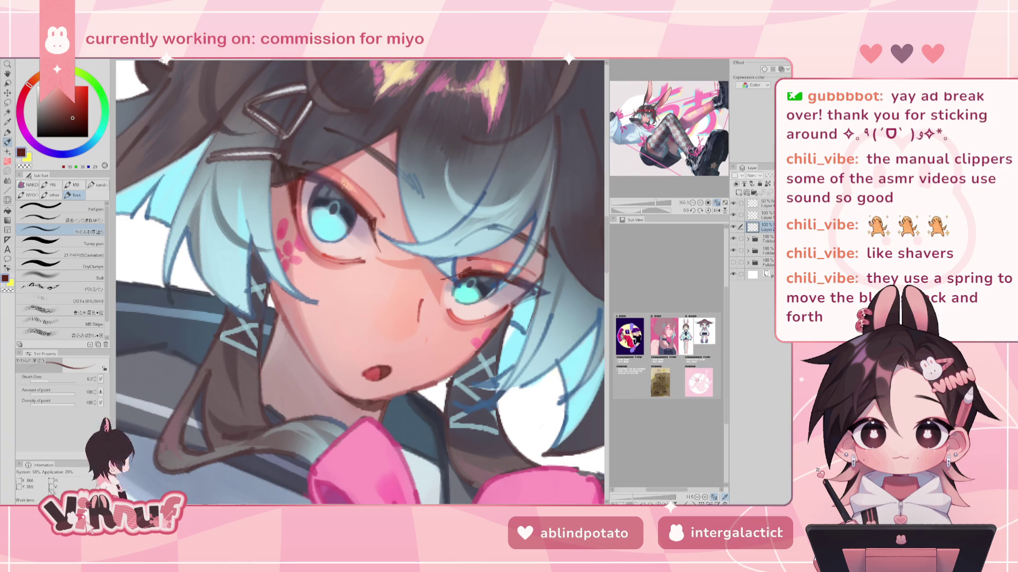
left_click(305, 178, "alt")
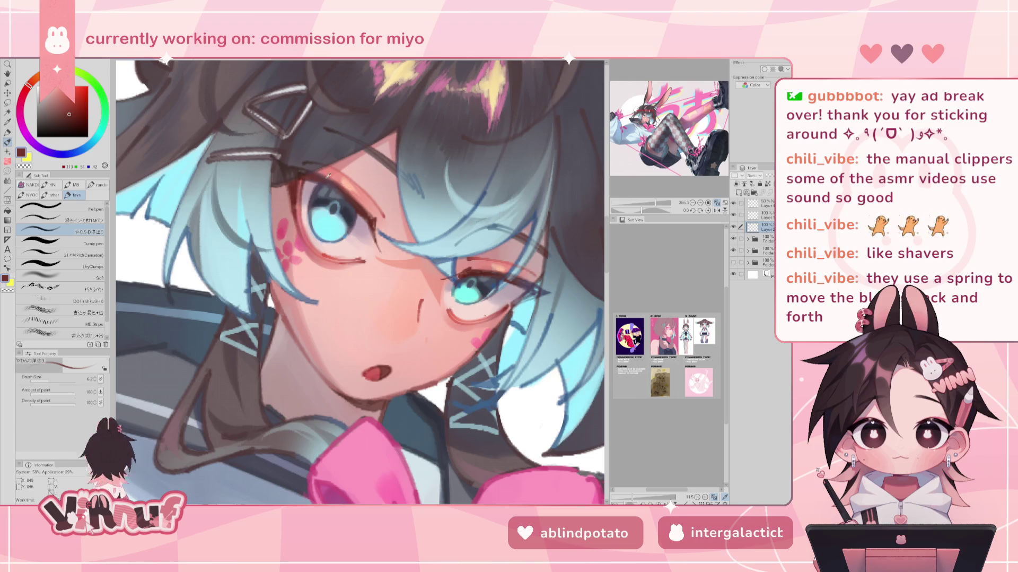
left_click(326, 176, "alt")
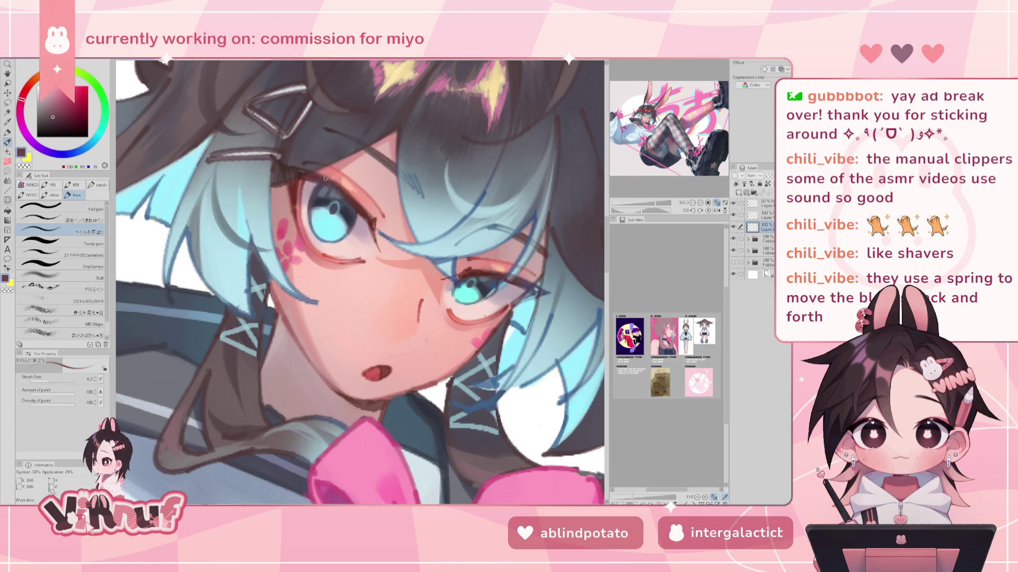
left_click(360, 209, "alt")
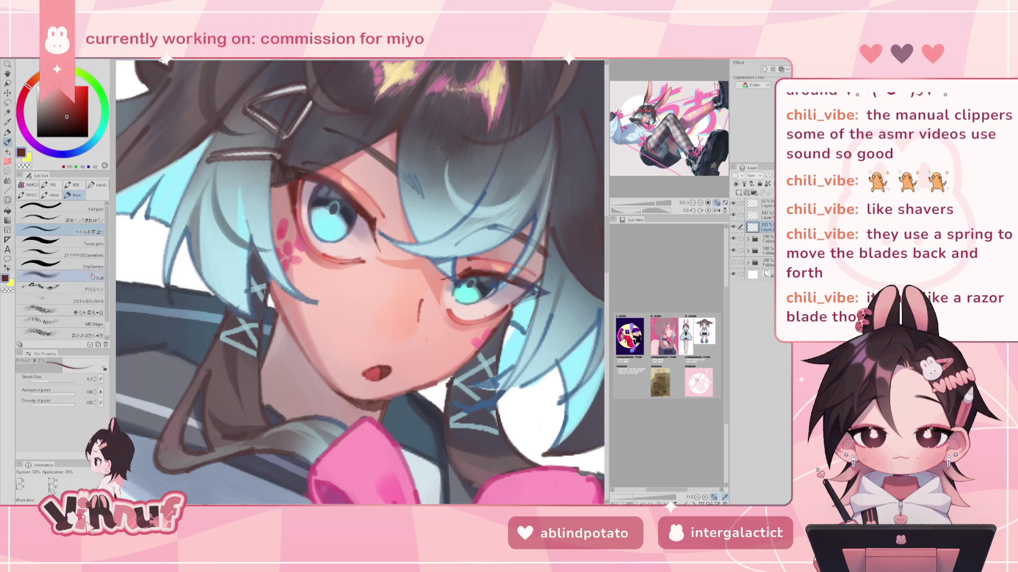
left_click(93, 276)
left_click(79, 254)
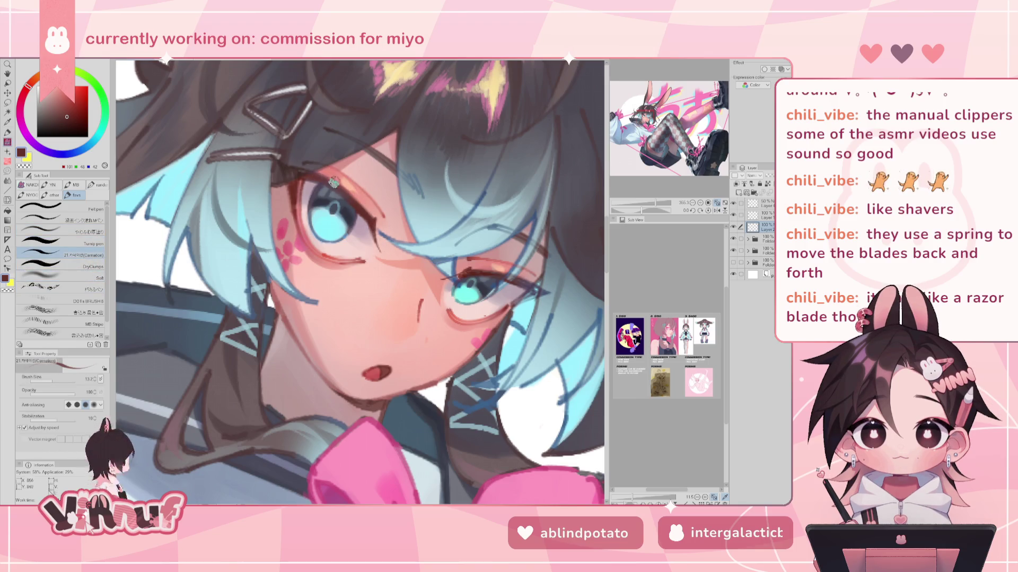
Step: Sample dark brown-grey, skin pink and deep red eye-line colours from the face
left_click(302, 154, "alt")
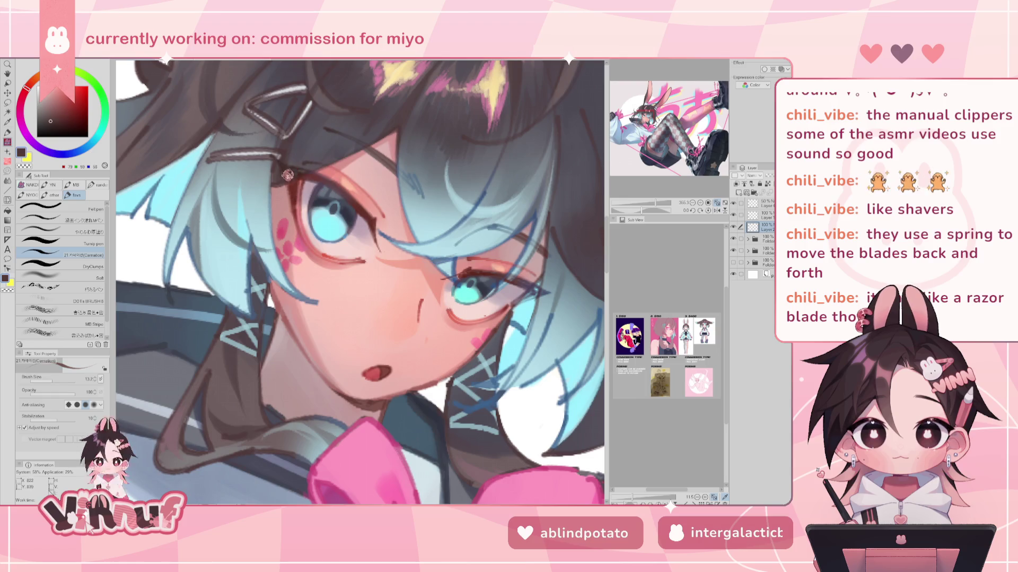
left_click(287, 176, "alt")
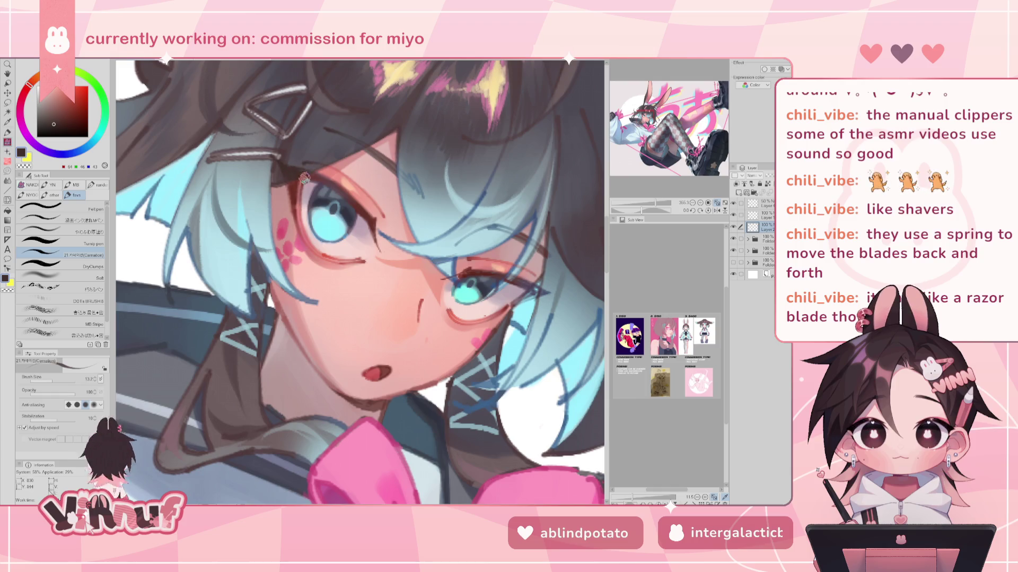
left_click(302, 187, "alt")
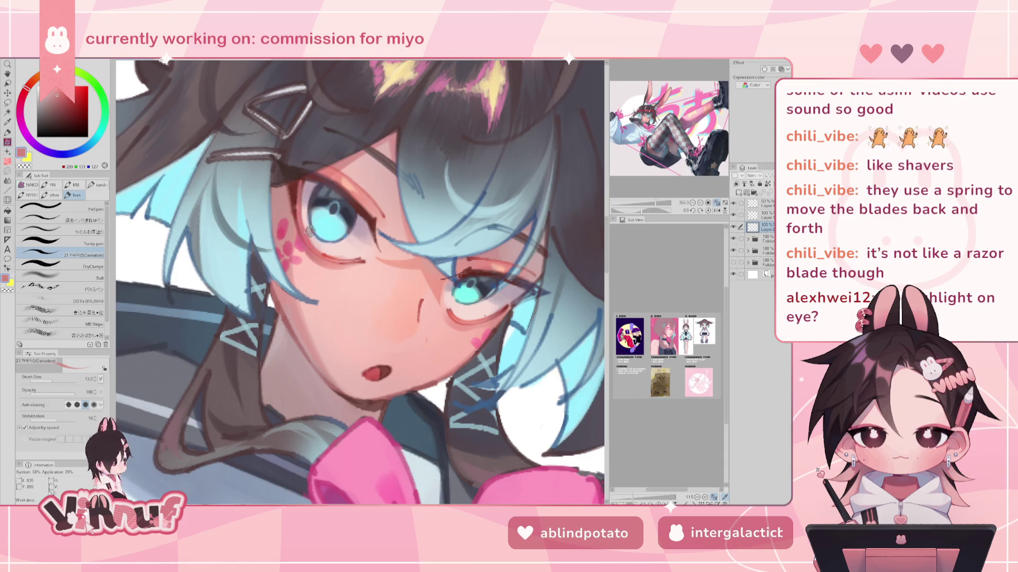
left_click(326, 258, "alt")
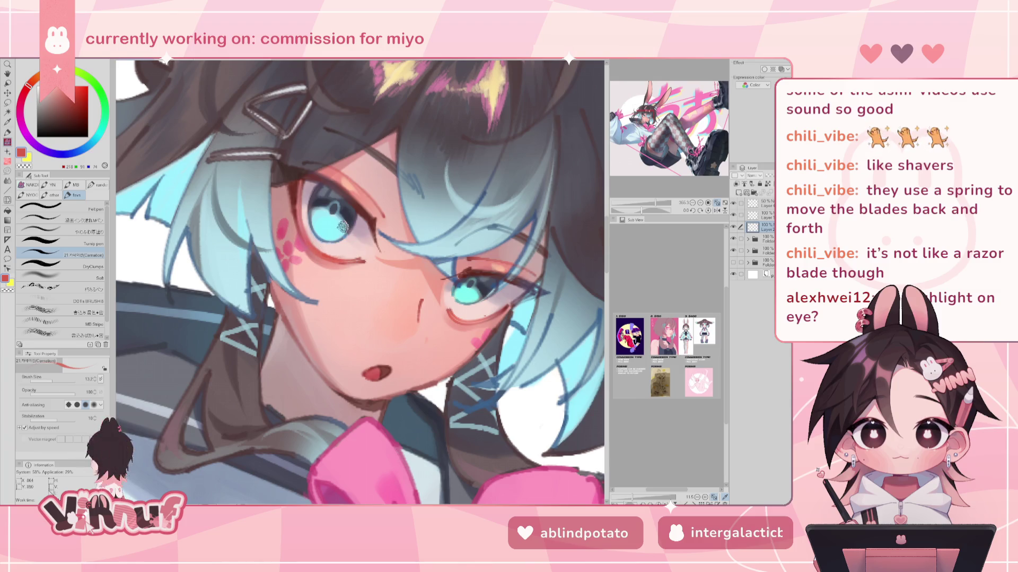
Step: Mirror the canvas to check the face while sampling pink and reddish skin tones
key("h")
left_click(411, 223, "alt")
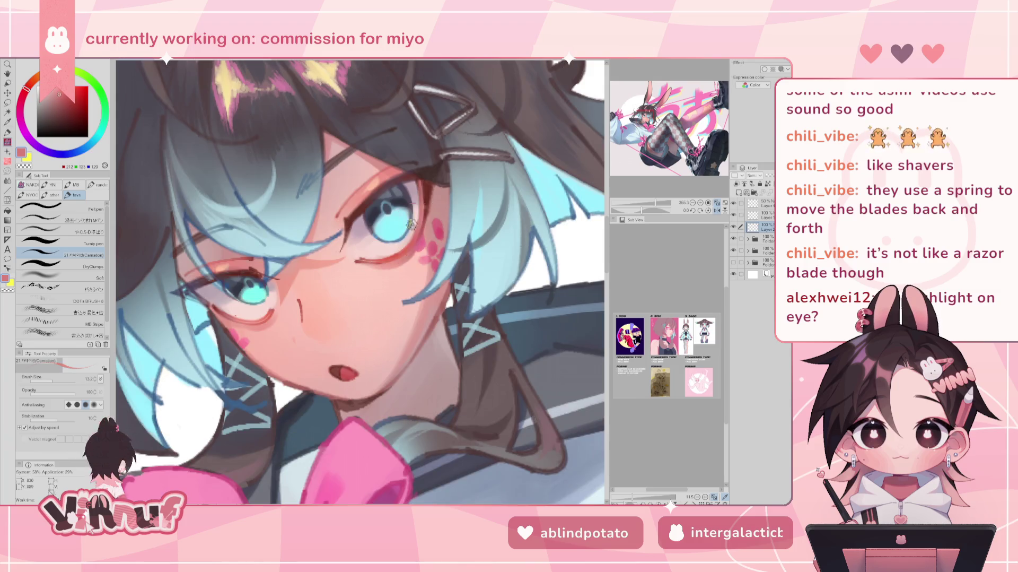
left_click(368, 252, "alt")
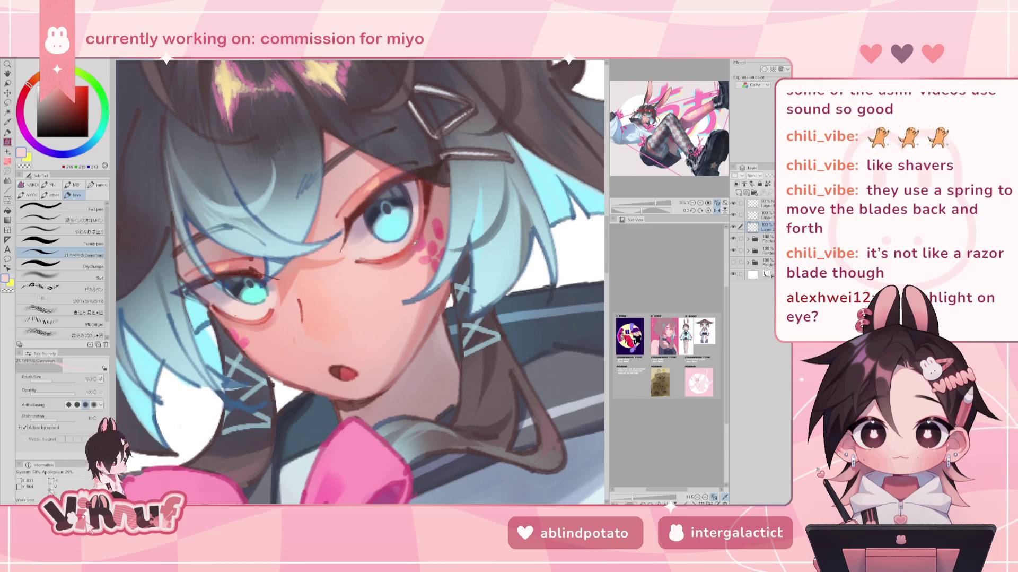
left_click(407, 231, "alt")
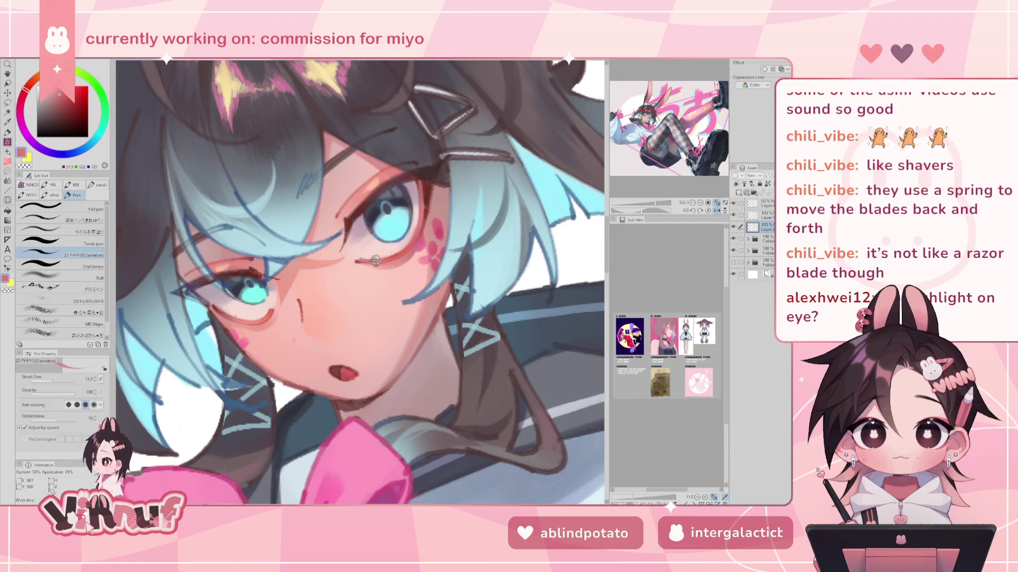
left_click(396, 247, "alt")
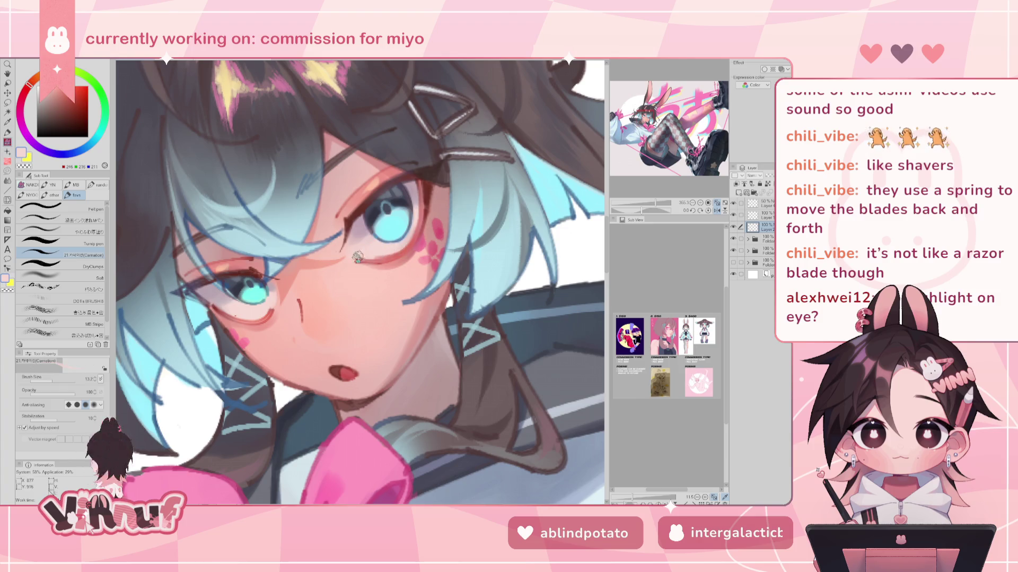
key("h")
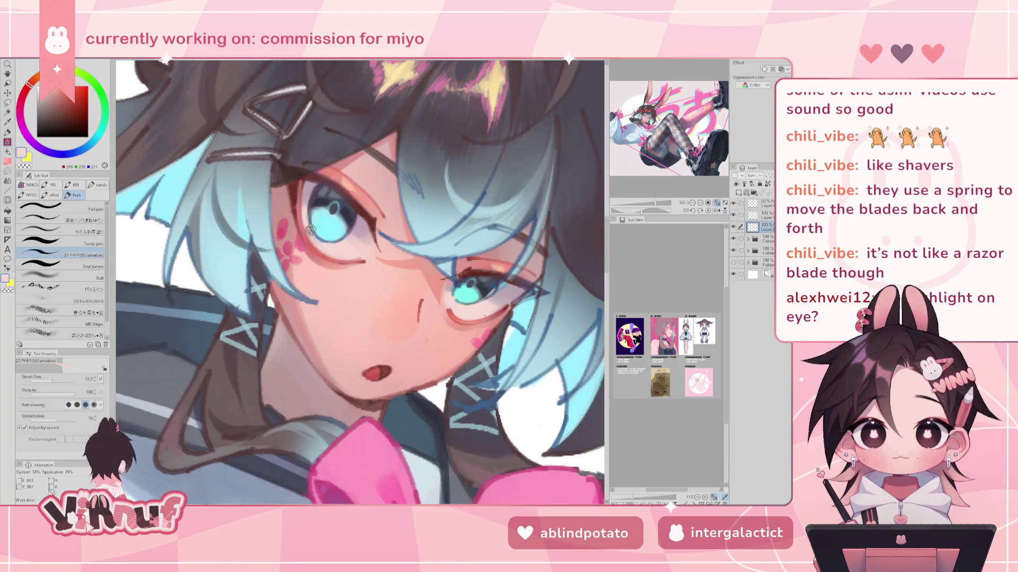
left_click(325, 241, "alt")
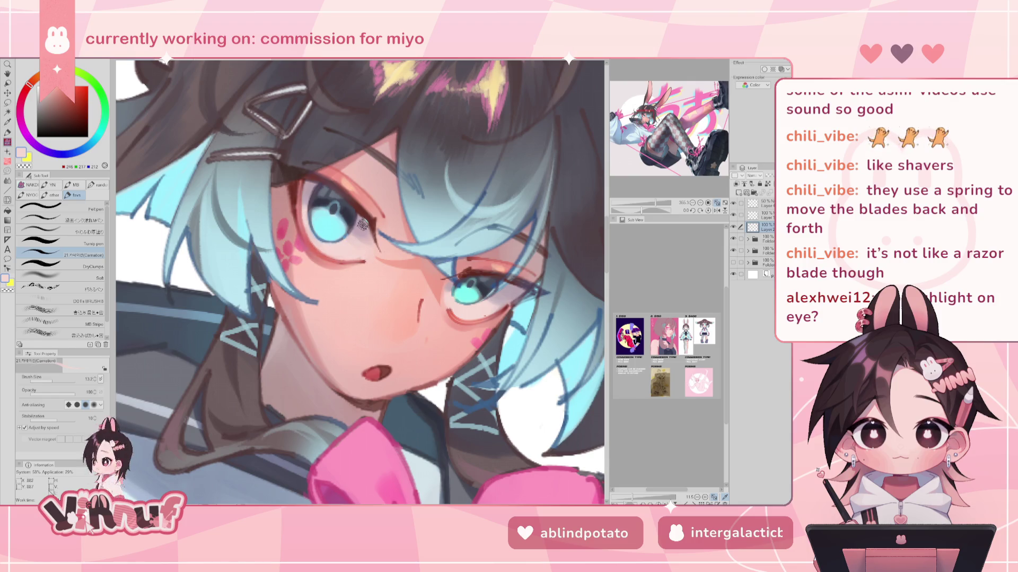
Step: Pick pale and red-pink skin tones, then zoom the Sub View onto one reference character
key("h")
left_click(355, 261, "alt")
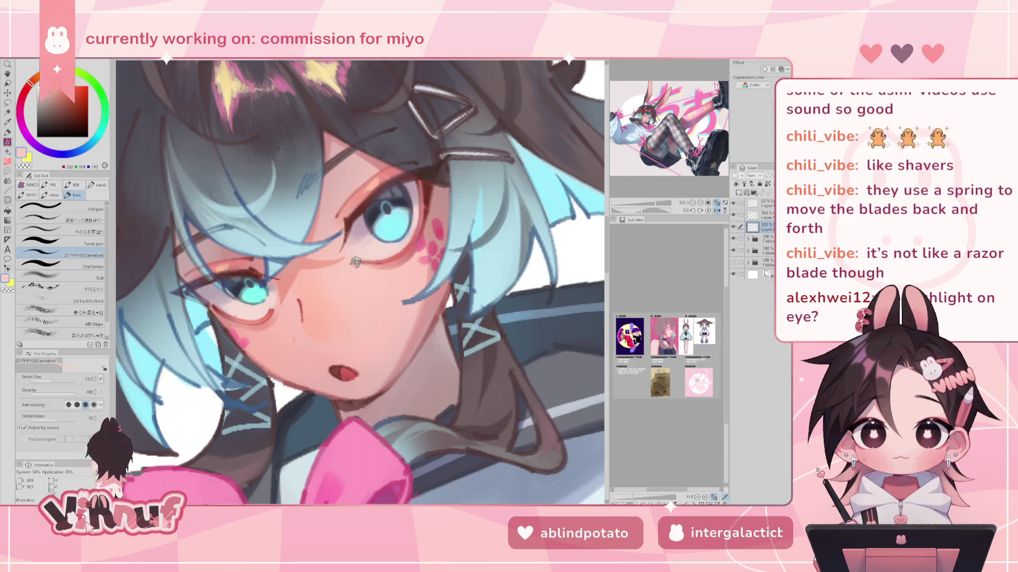
left_click(352, 260, "alt")
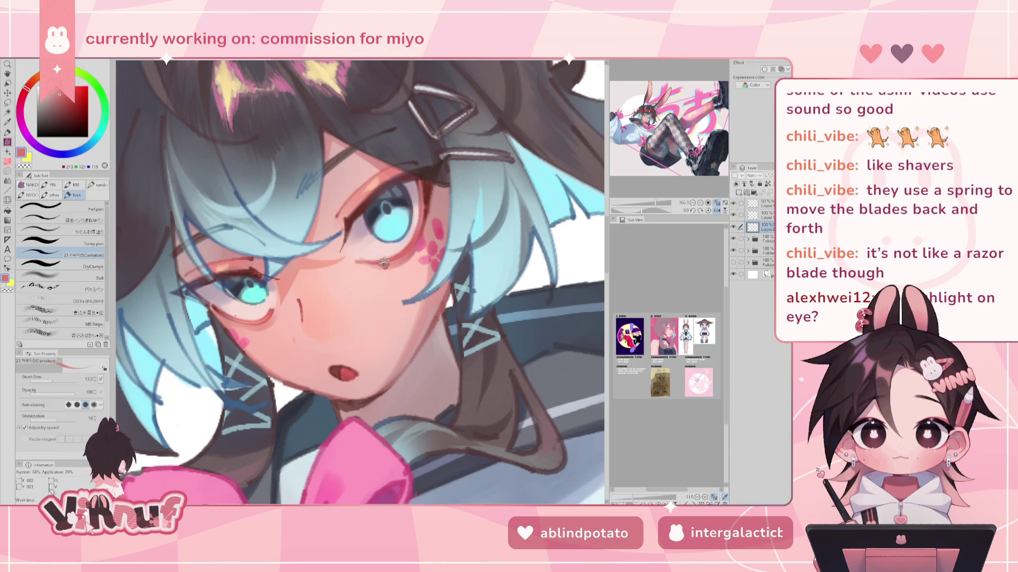
key("h")
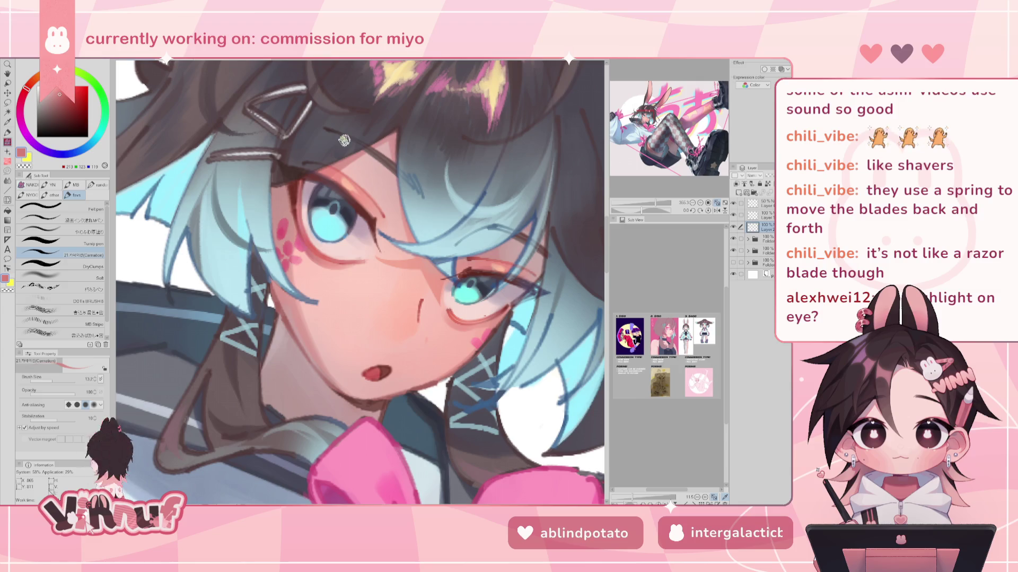
scroll(666, 340, "up", 3)
left_click_drag(677, 366, 678, 413)
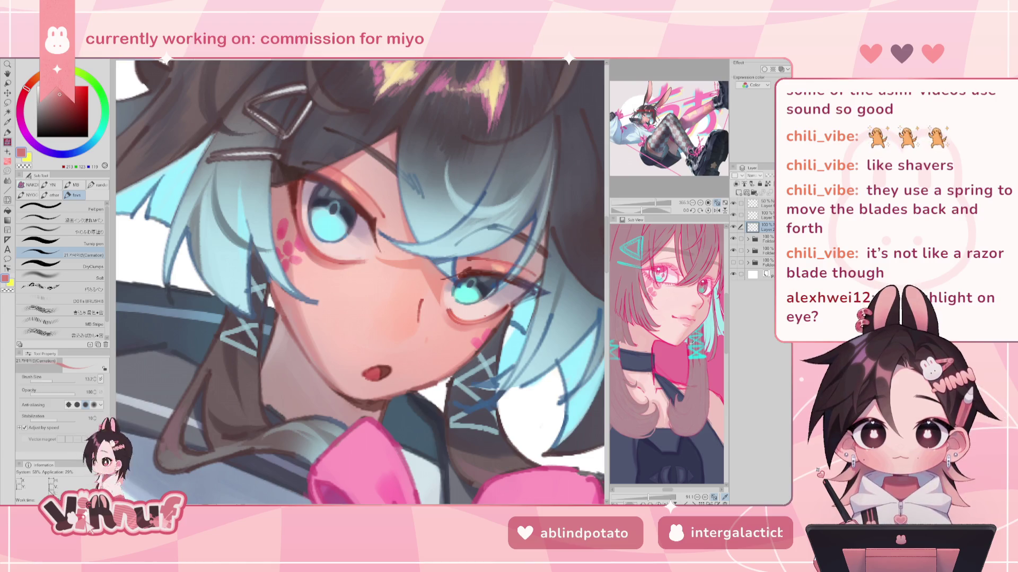
Step: Eyedrop the lash line's dark brown and tilt the canvas view to work on the face
left_click(295, 192, "alt")
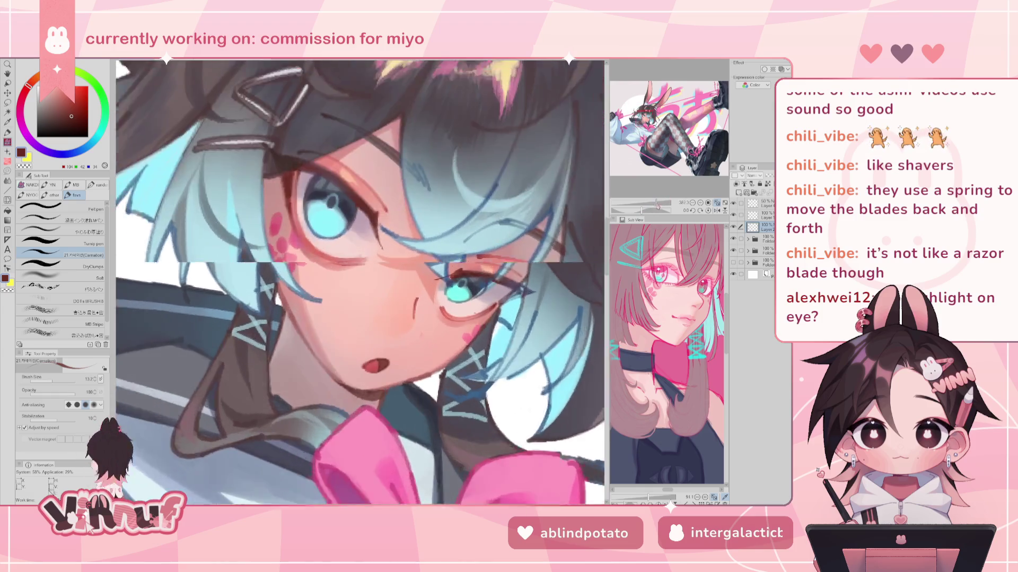
left_click_drag(361, 281, 258, 320)
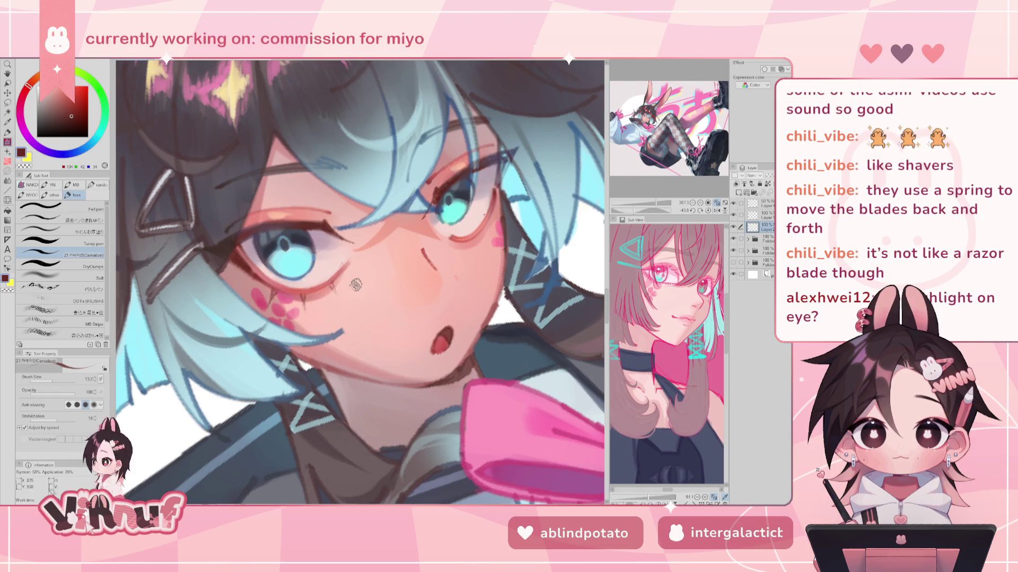
key("@")
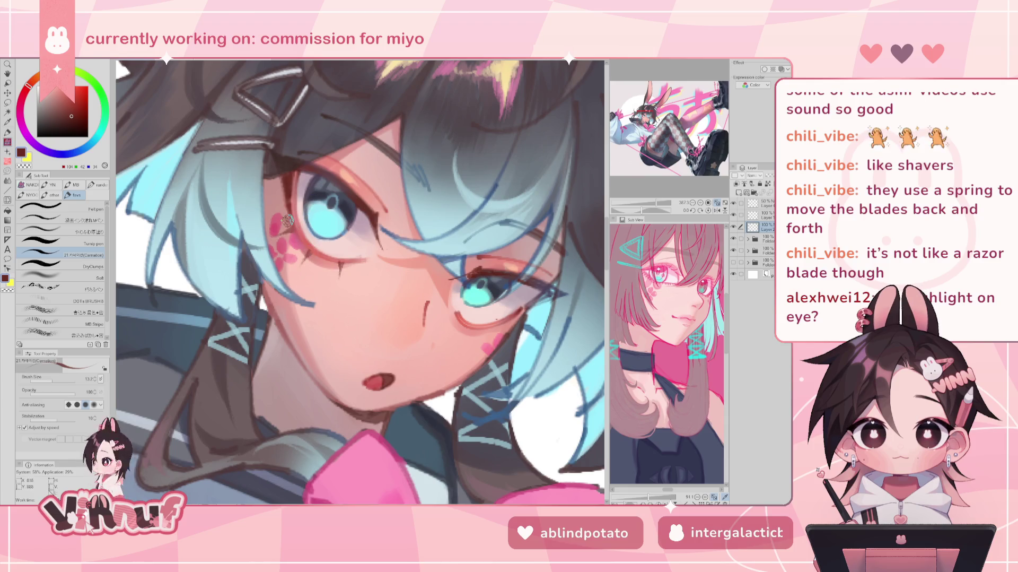
left_click_drag(642, 212, 635, 201)
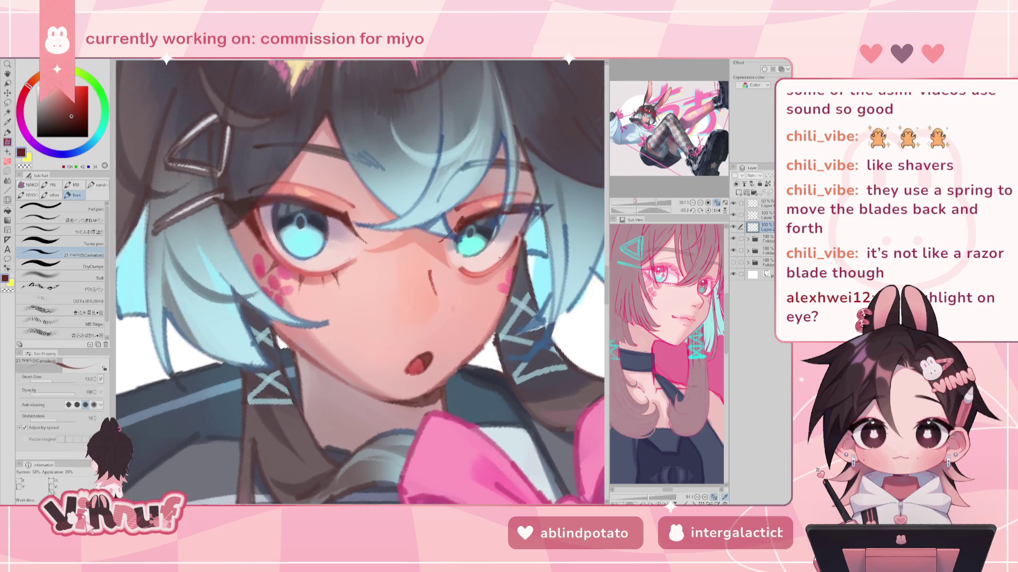
Step: Reset the view upright, zoom into the face, and expand the layer folder
left_click(708, 210)
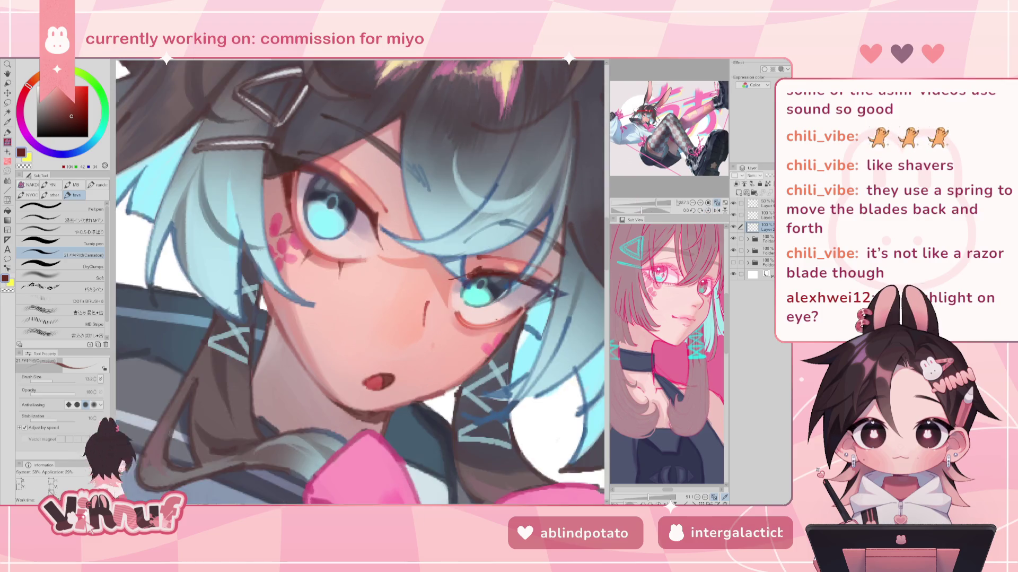
key("ctrl+0")
scroll(361, 281, "up", 3)
scroll(361, 285, "up", 4)
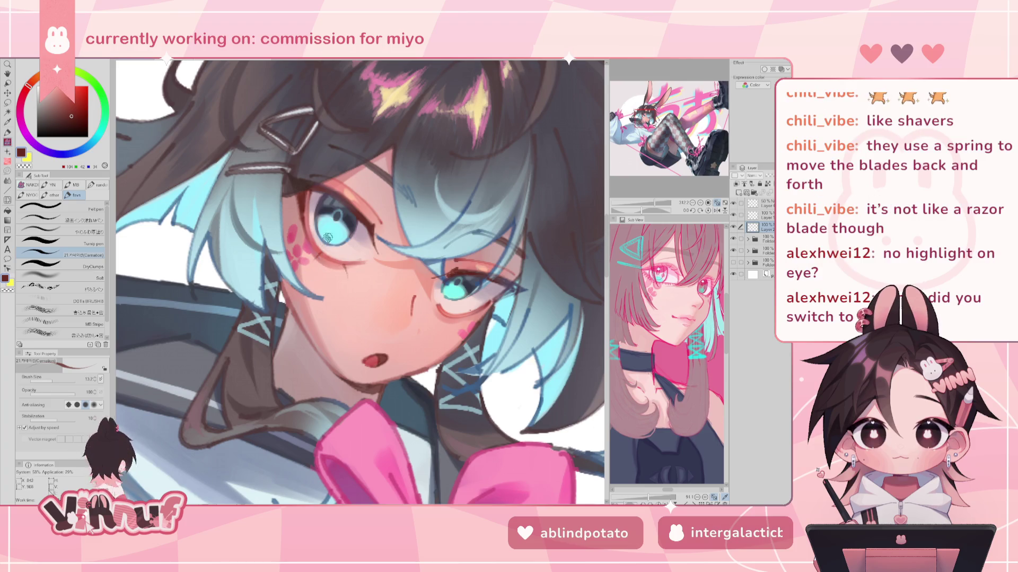
left_click(749, 239)
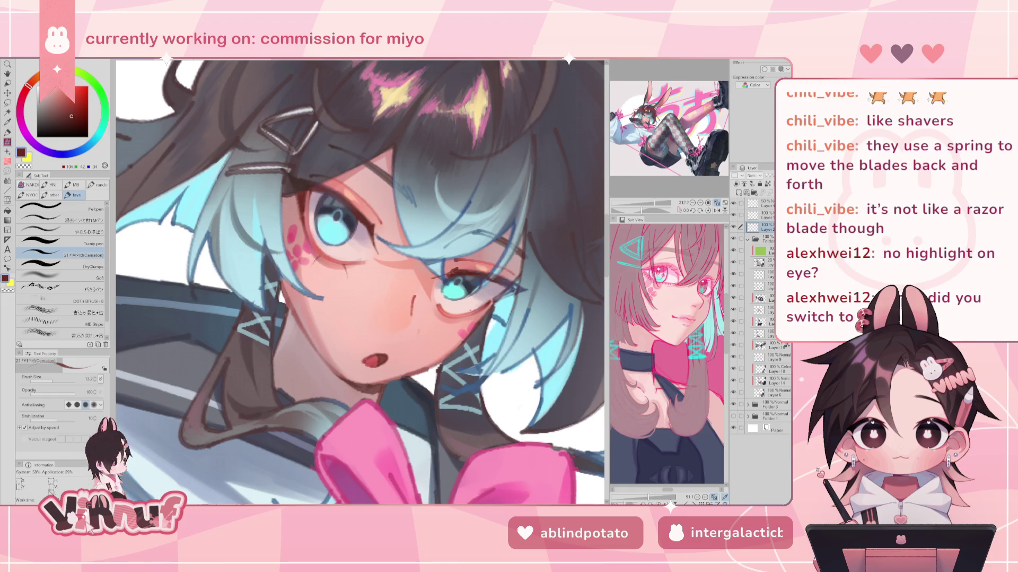
Step: Tilt the canvas, straighten it, then tilt about 10 degrees and zoom in
left_click_drag(691, 201, 646, 192)
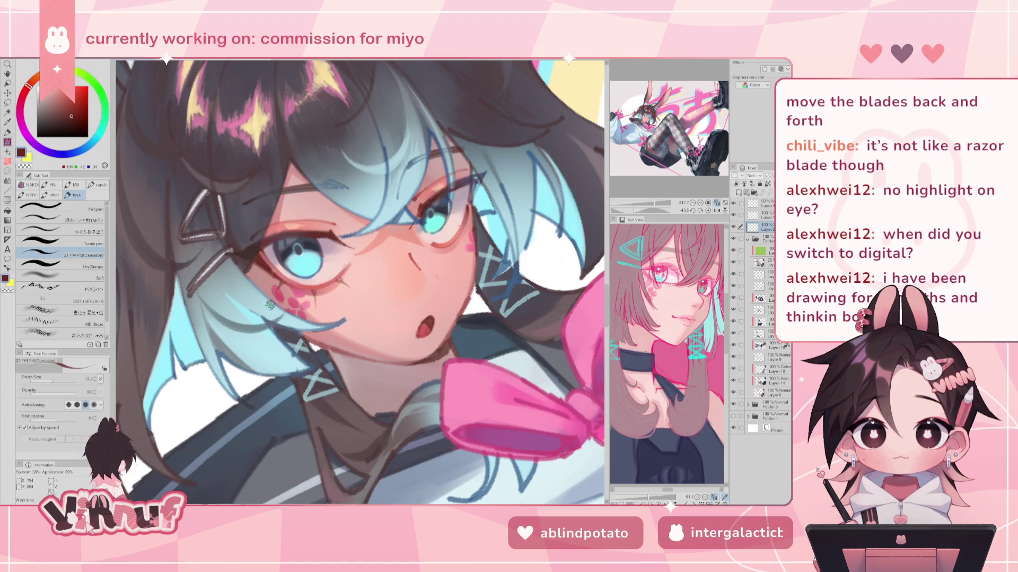
left_click(709, 210)
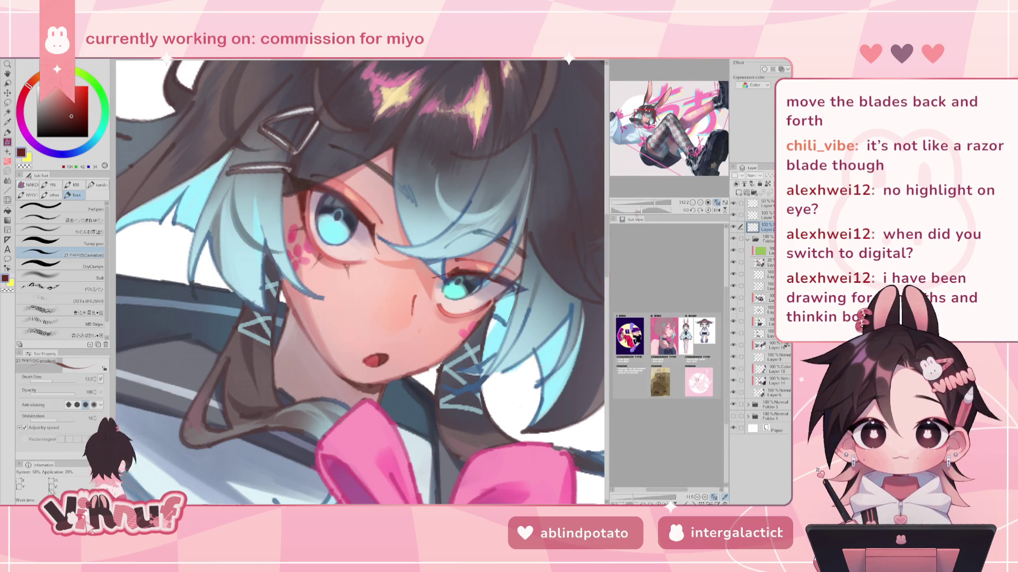
left_click(641, 211)
scroll(668, 448, "up", 5)
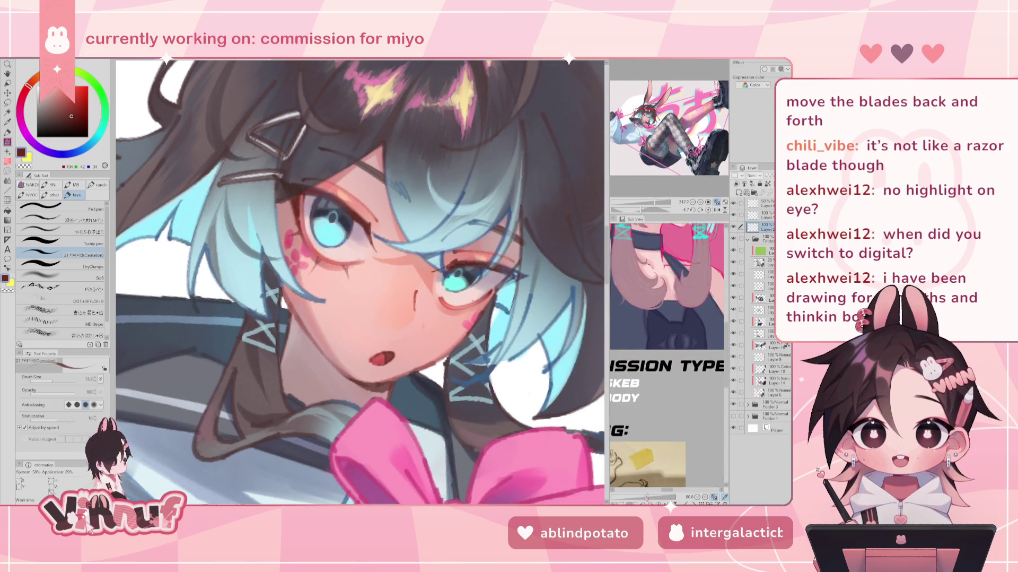
scroll(667, 448, "up", 3)
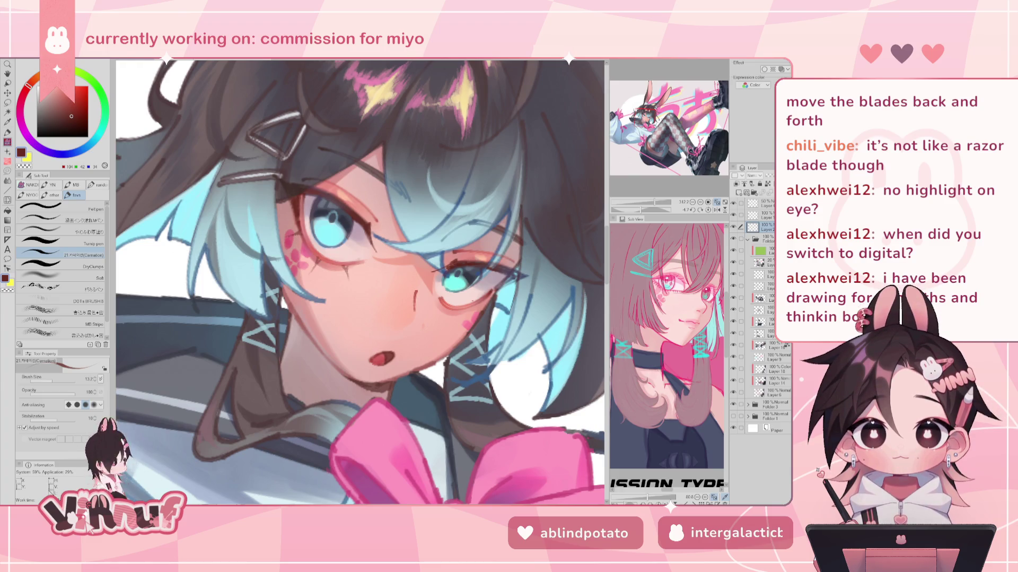
Step: Rotate the view steeper and nearly sideways, then return to the whole illustration upright
left_click_drag(642, 210, 634, 212)
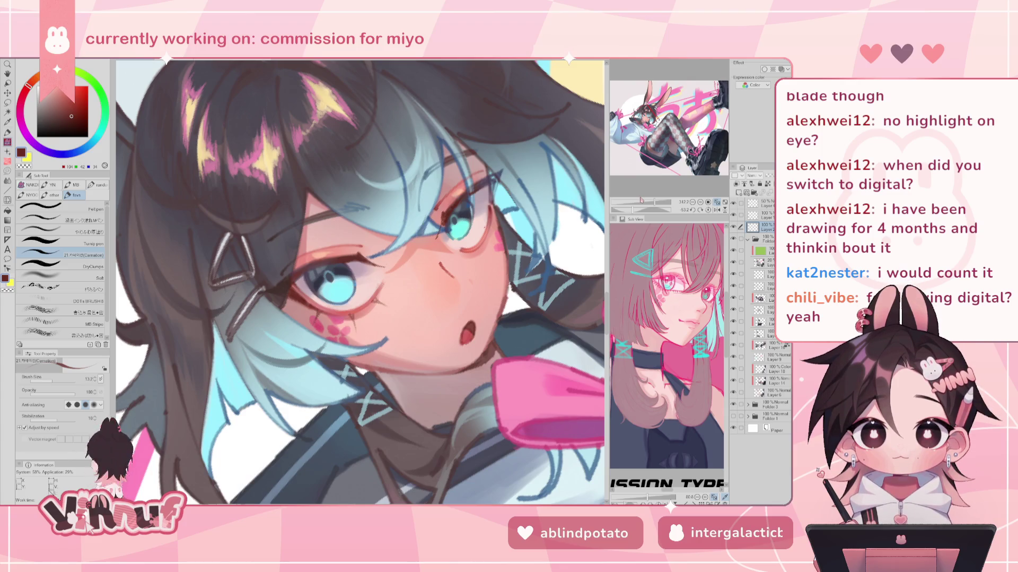
left_click_drag(372, 265, 353, 338)
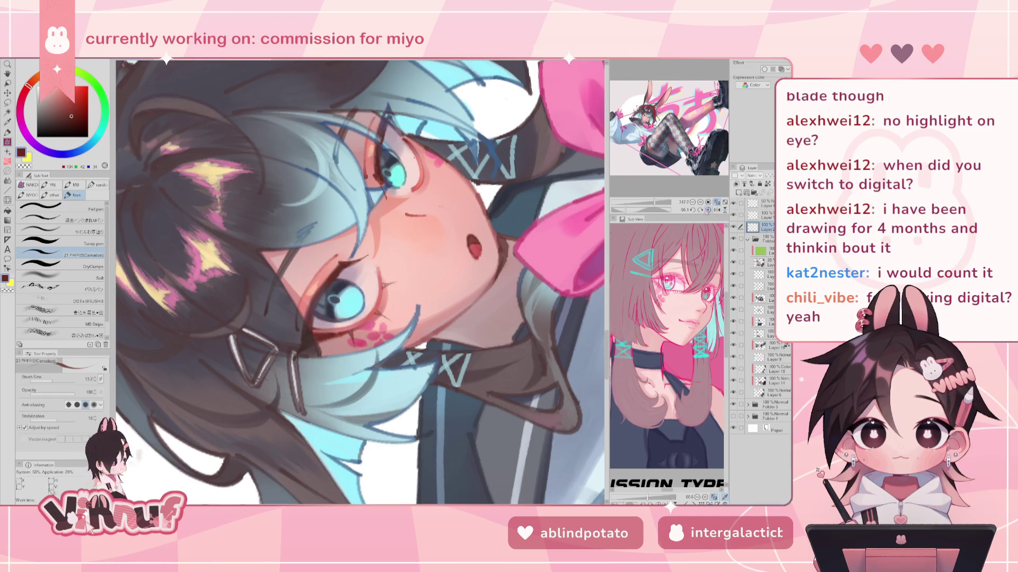
key("at")
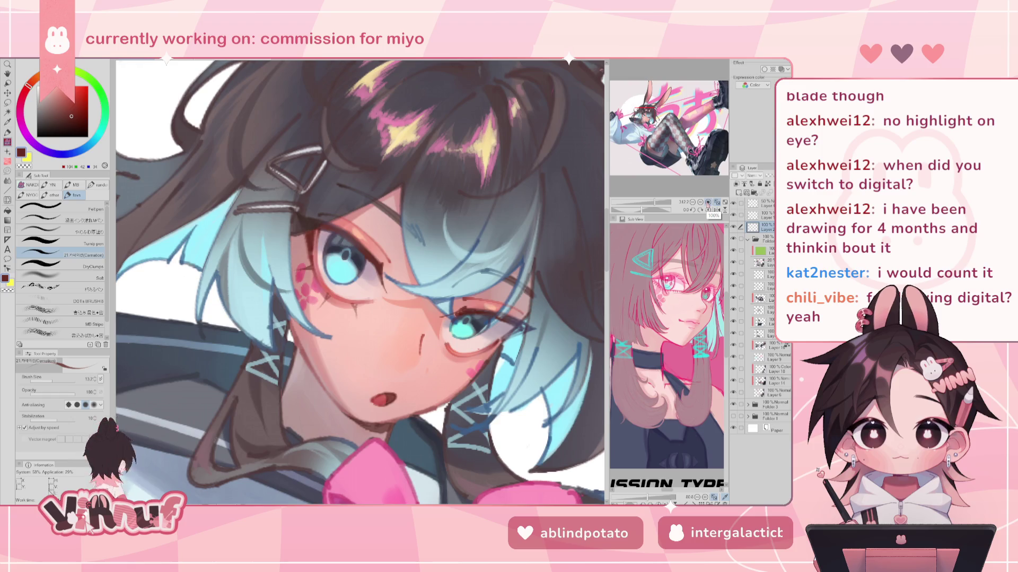
left_click_drag(641, 209, 647, 210)
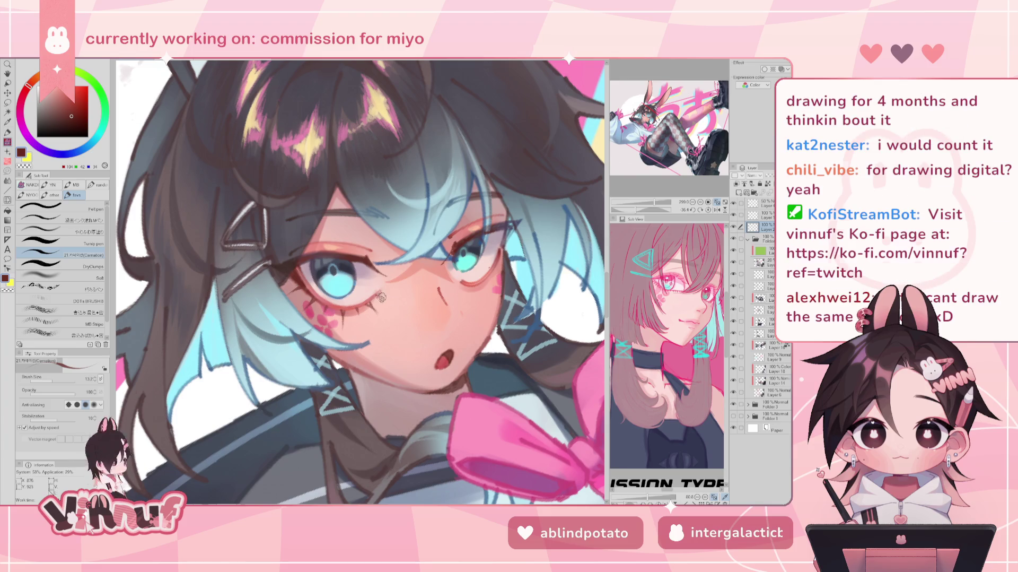
left_click(700, 210)
Step: Set the canvas view upright, mirror it, and zoom in close on the face
left_click_drag(656, 202, 644, 202)
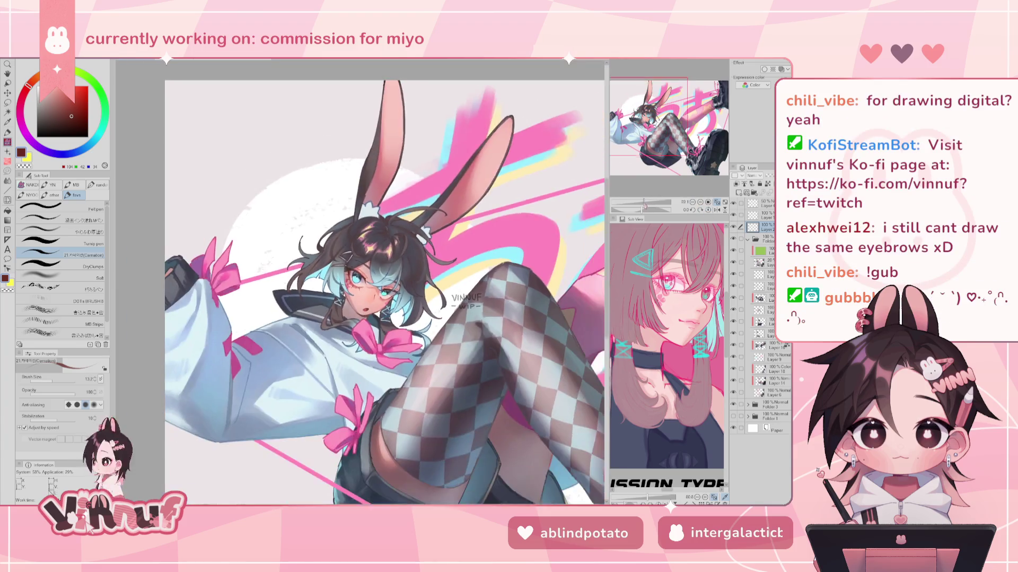
key("h")
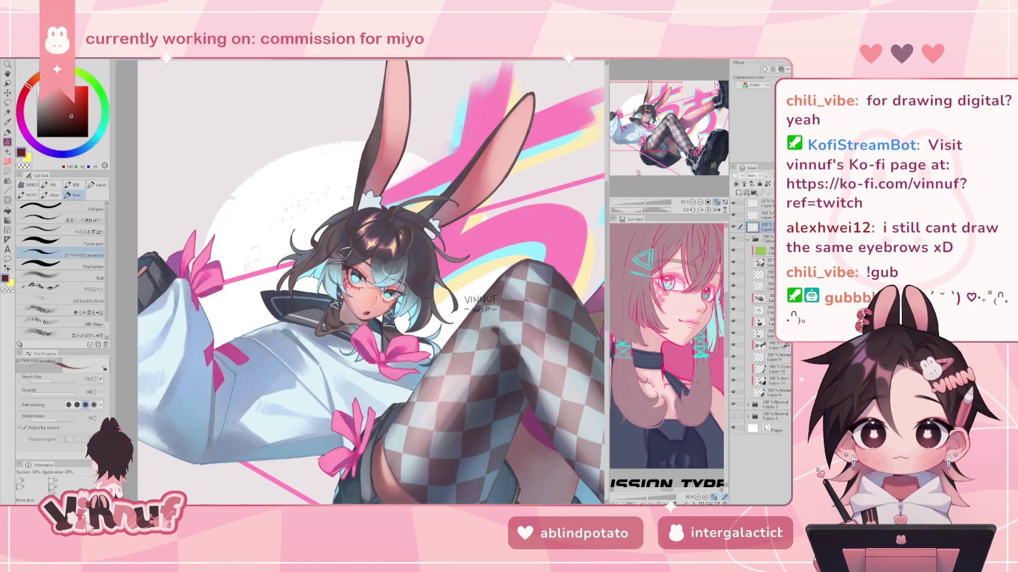
left_click_drag(643, 201, 653, 201)
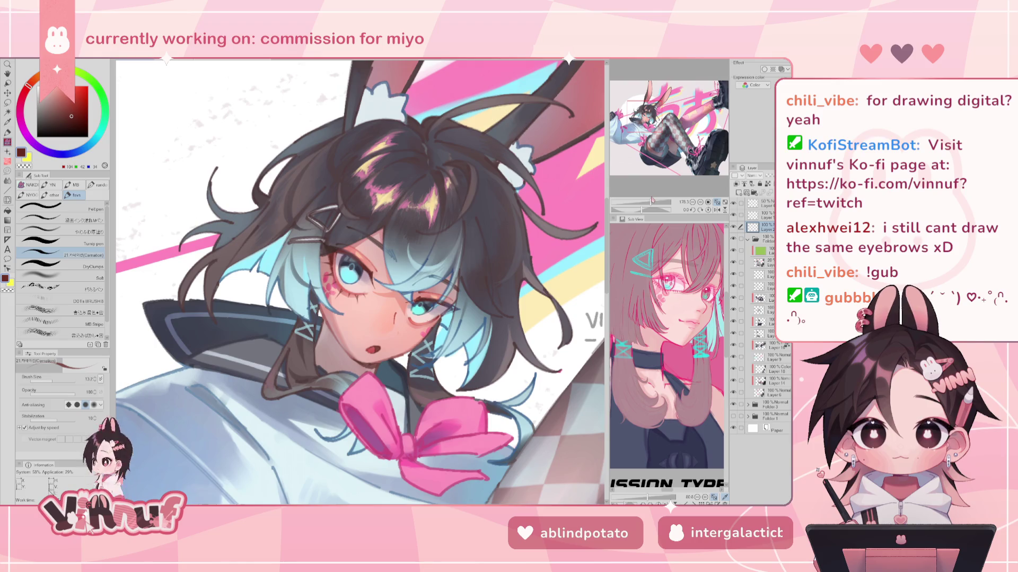
scroll(646, 189, "up", 3)
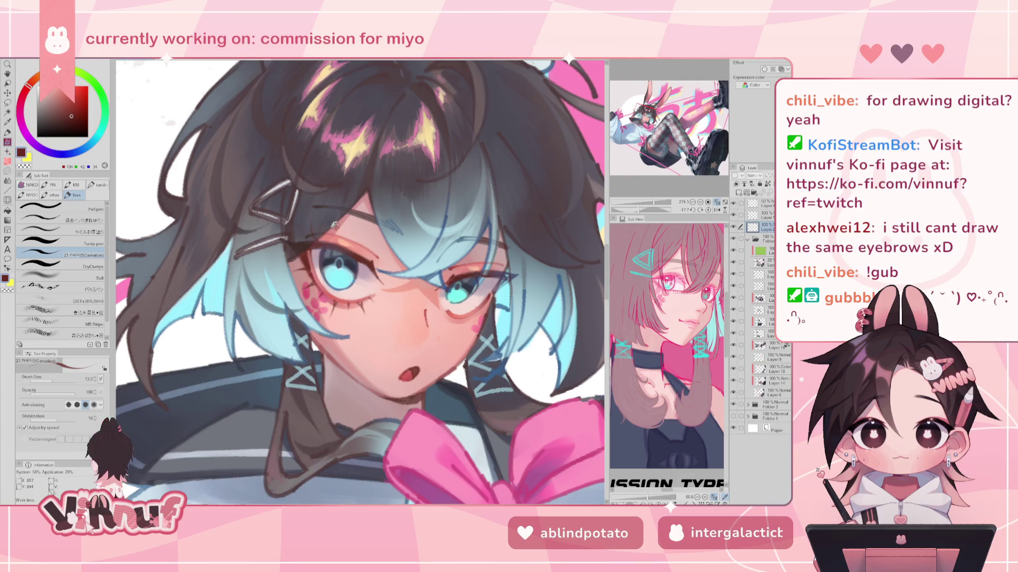
Step: Sample hair grey and reddish browns near the eye line, mirror-checking, then zoom out
left_click(302, 241, "alt")
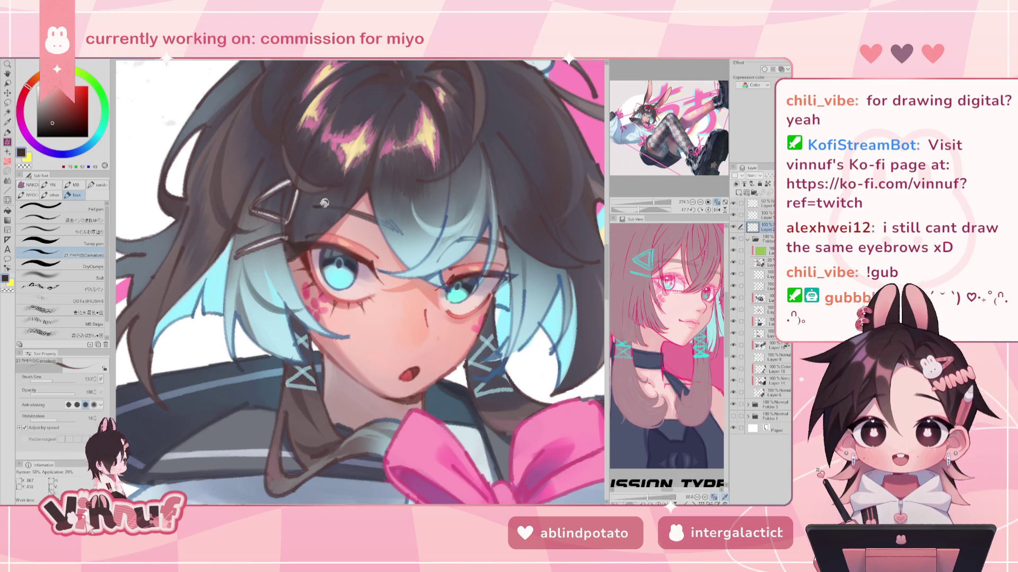
left_click(308, 246, "alt")
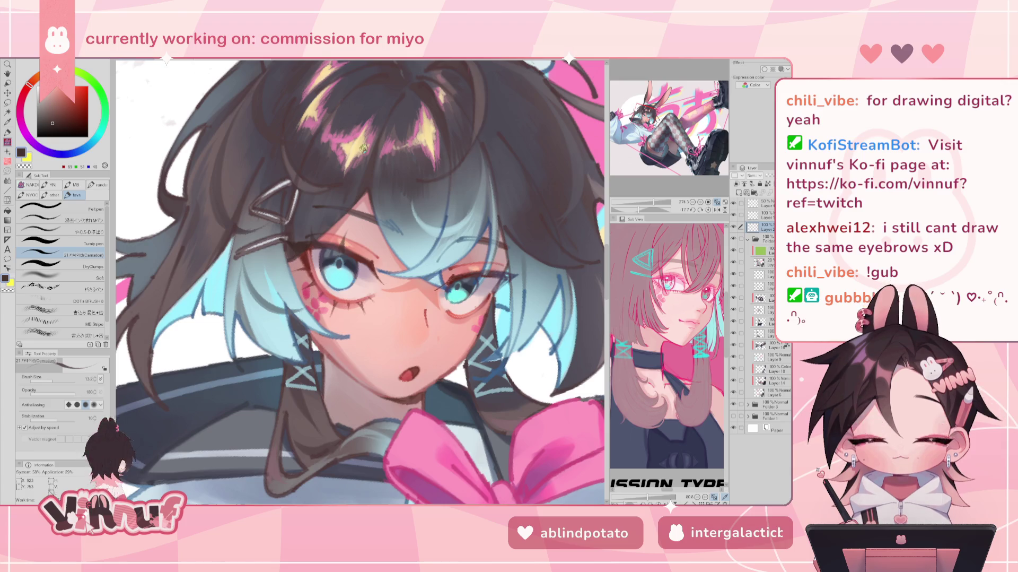
key("h")
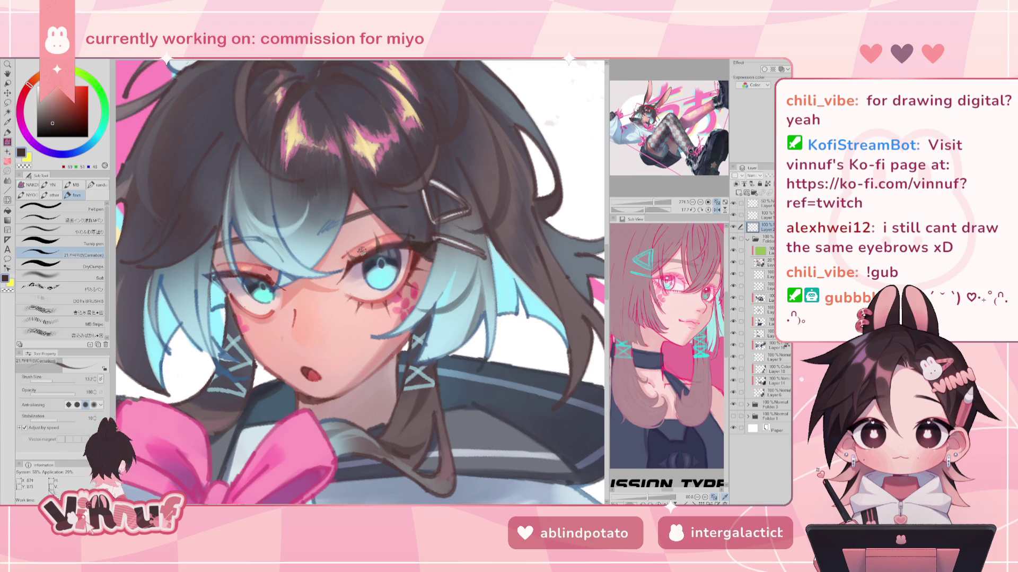
key("h")
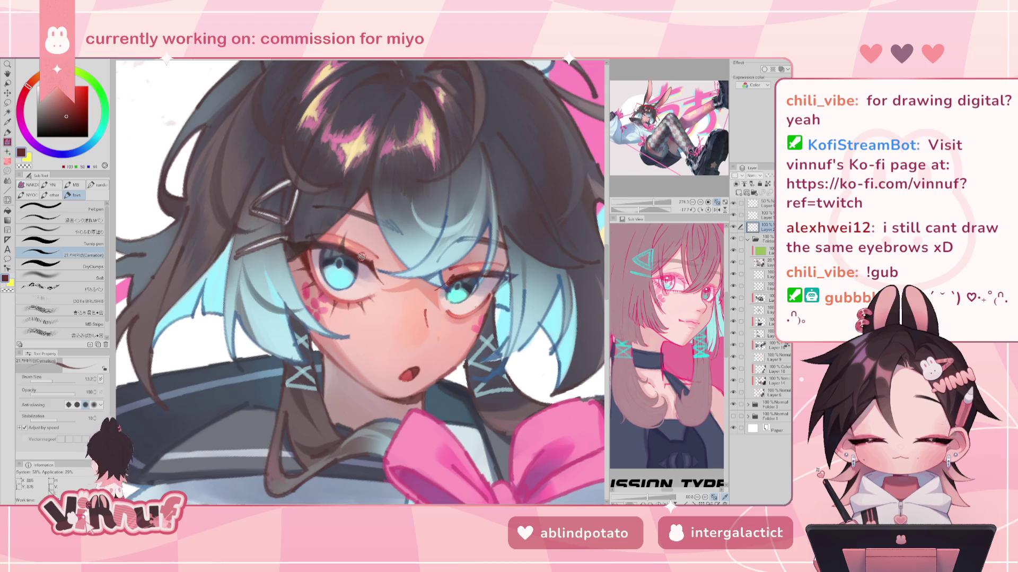
left_click(370, 258, "alt")
key("h")
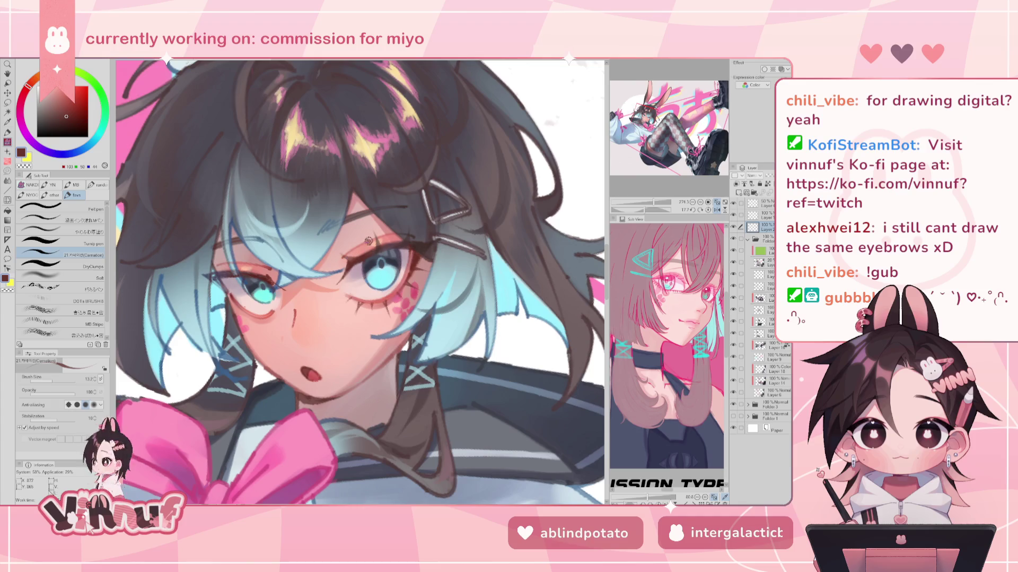
scroll(368, 241, "down", 2)
Step: Straighten the canvas, zoom on the face, and sample dark brown, lavender and blue-grey
scroll(368, 241, "down", 3)
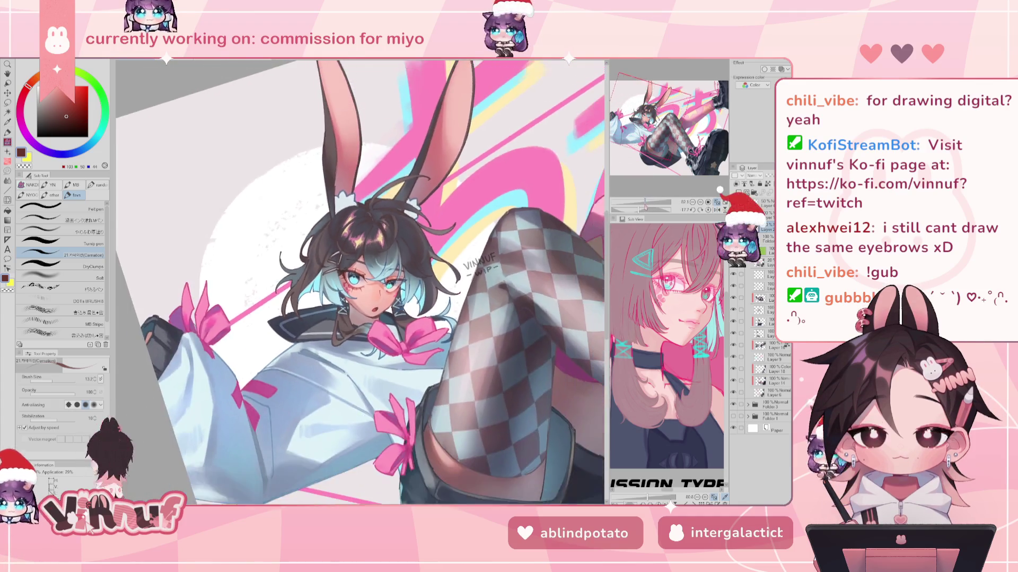
left_click_drag(360, 281, 371, 254)
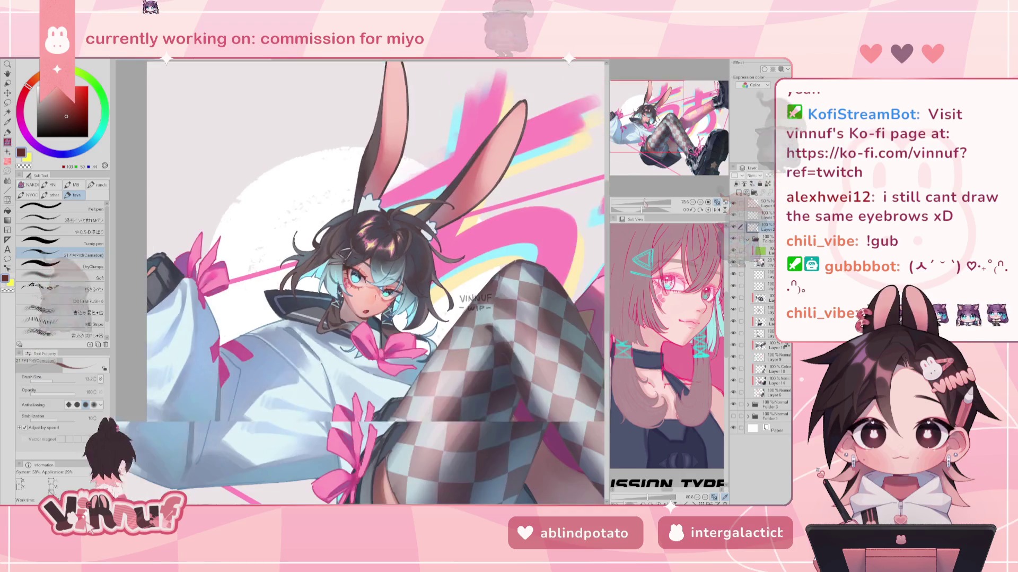
left_click_drag(645, 203, 654, 184)
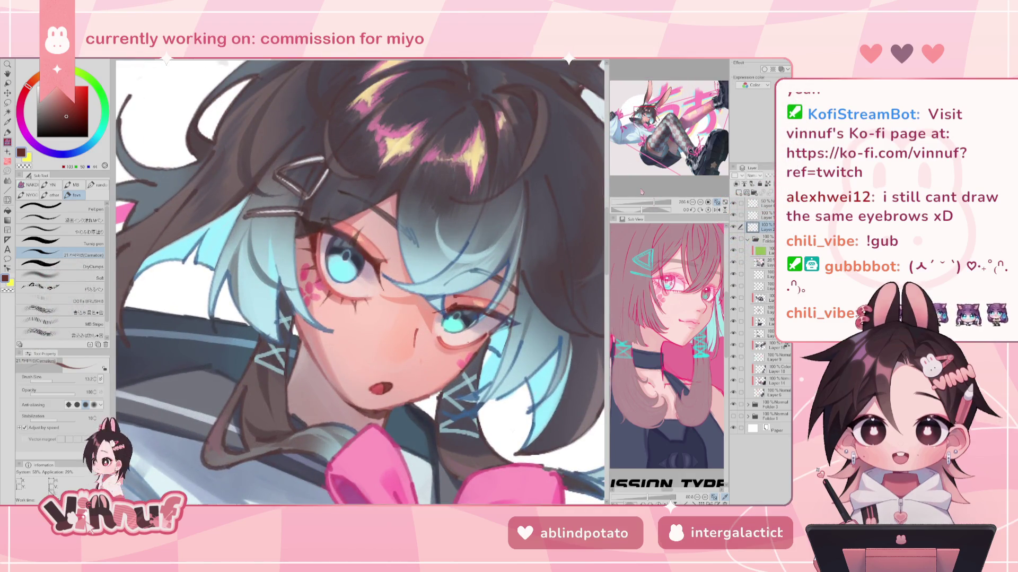
left_click(312, 243, "alt")
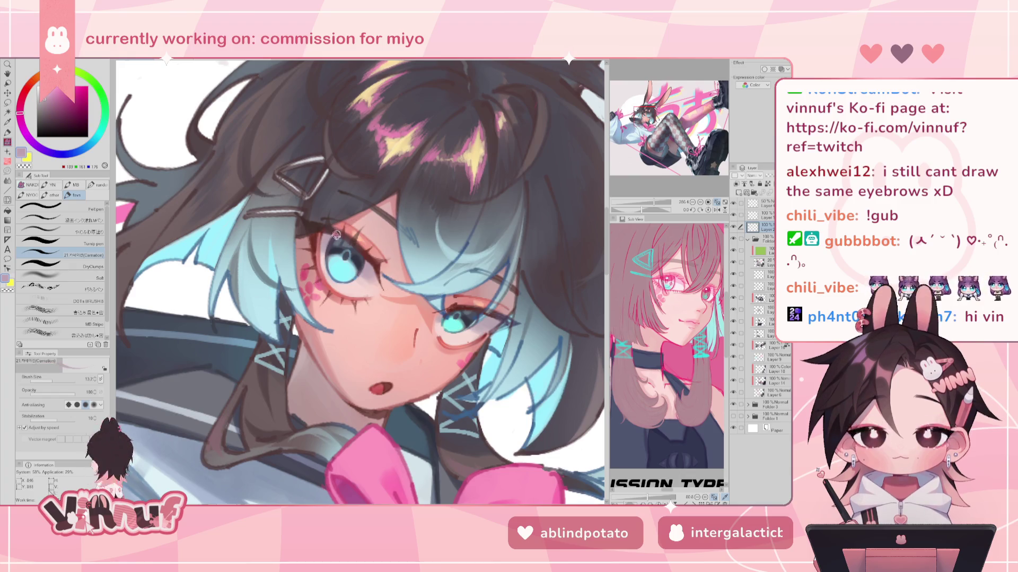
left_click(328, 227, "alt")
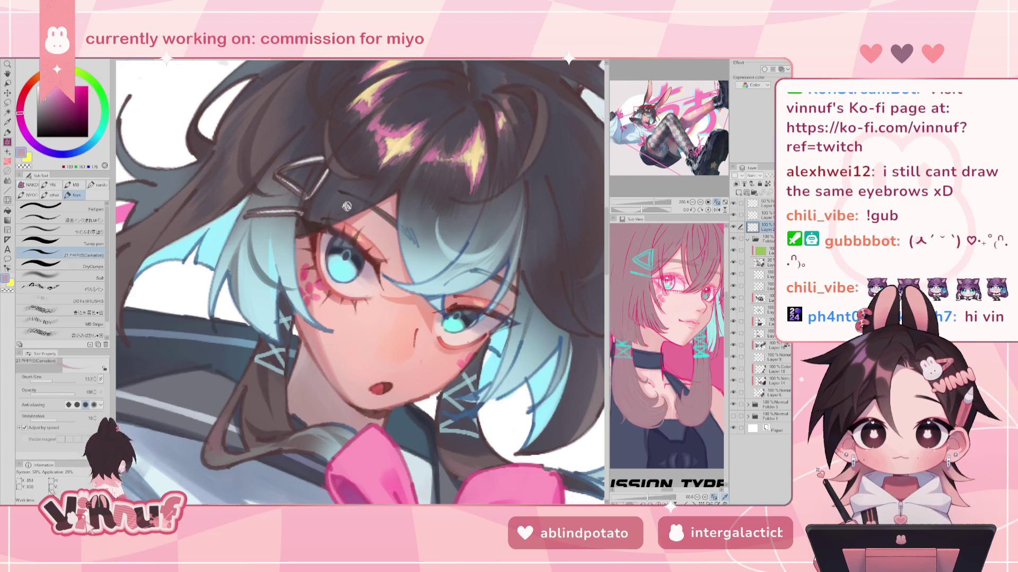
left_click(350, 243, "alt")
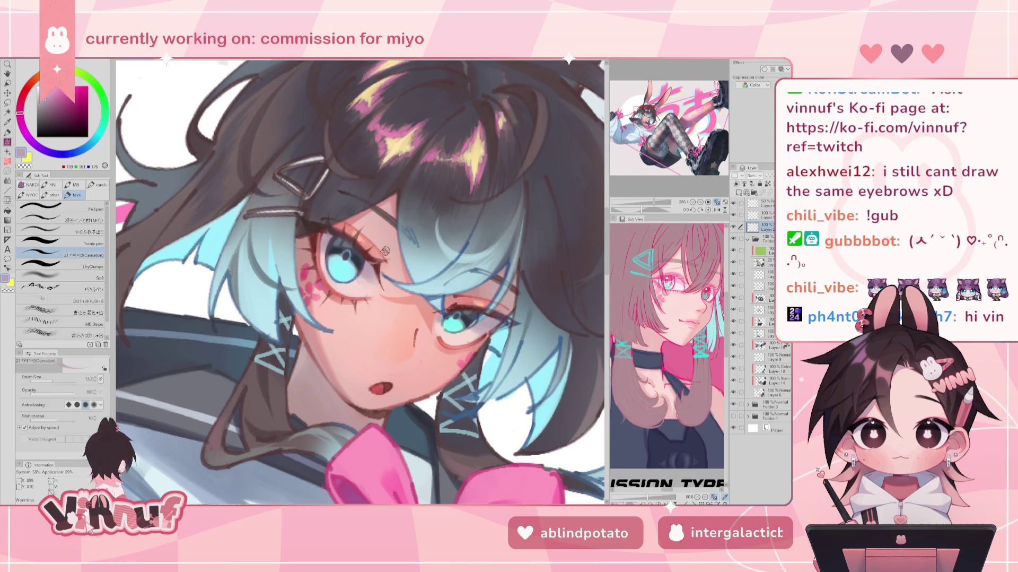
Step: Mirror-check the face, glance at the whole illustration, then zoom closer on the eyes
key("h")
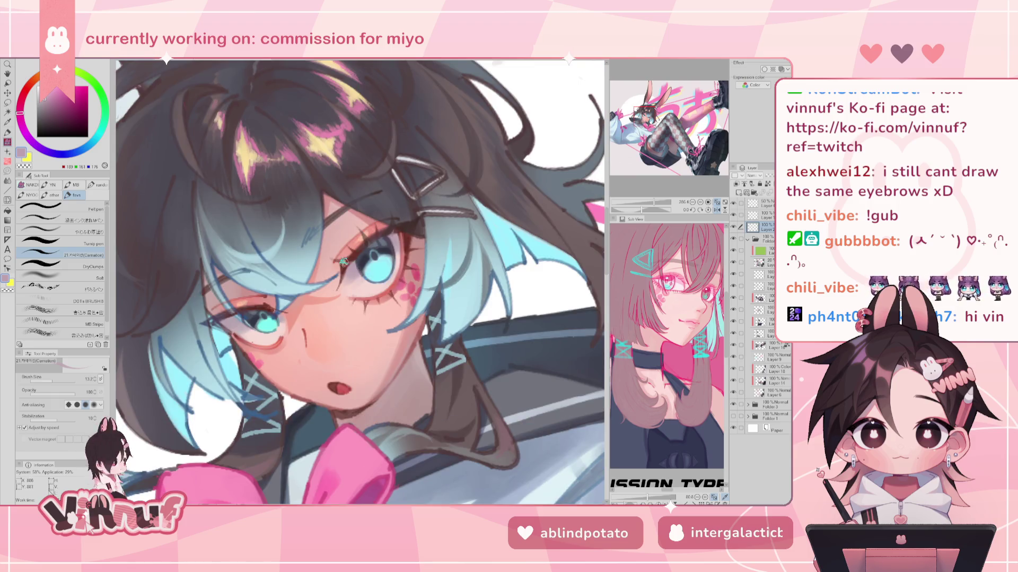
key("h")
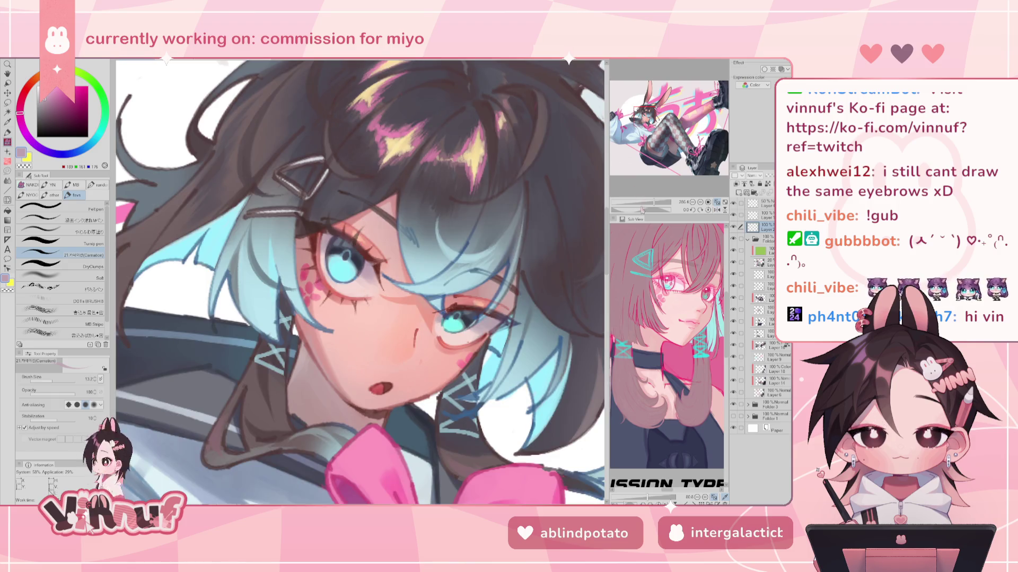
key("ctrl+0")
scroll(640, 190, "up", 5)
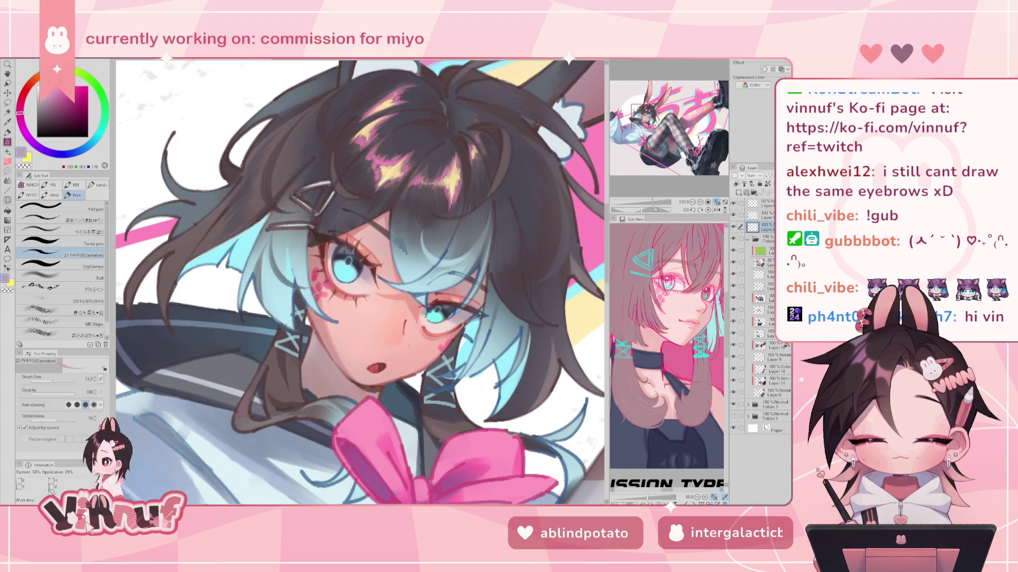
key("ctrl+0")
left_click_drag(637, 203, 655, 202)
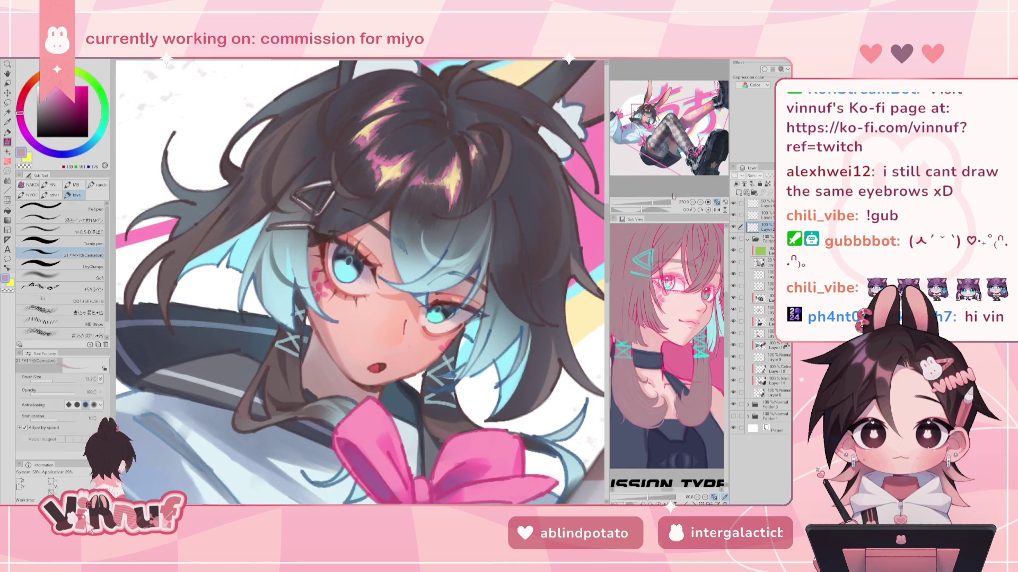
key("ctrl+0")
left_click_drag(653, 203, 658, 203)
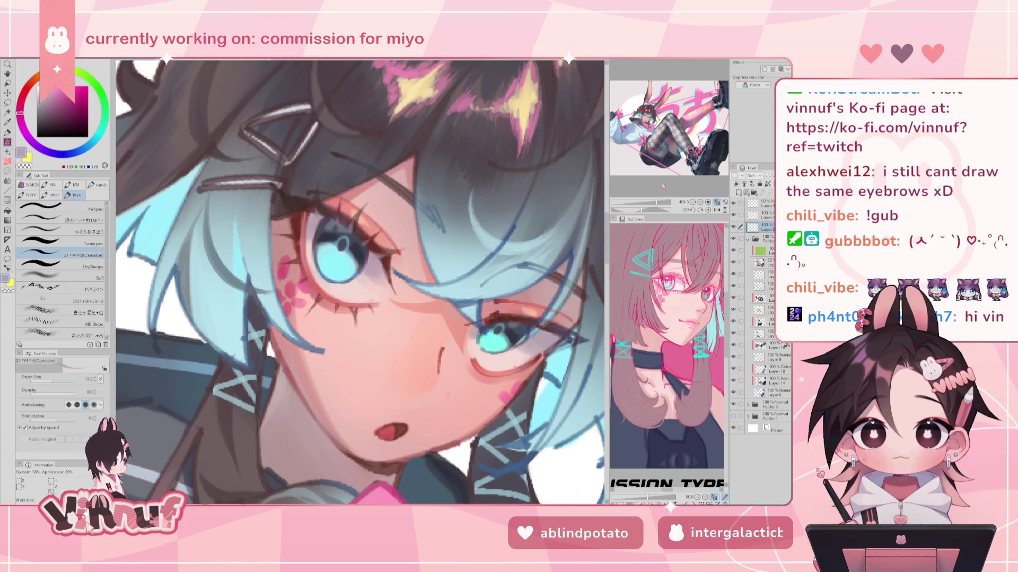
Step: Sample dark teal and light cyan from the eye, mirroring the view to check
left_click(320, 260, "alt")
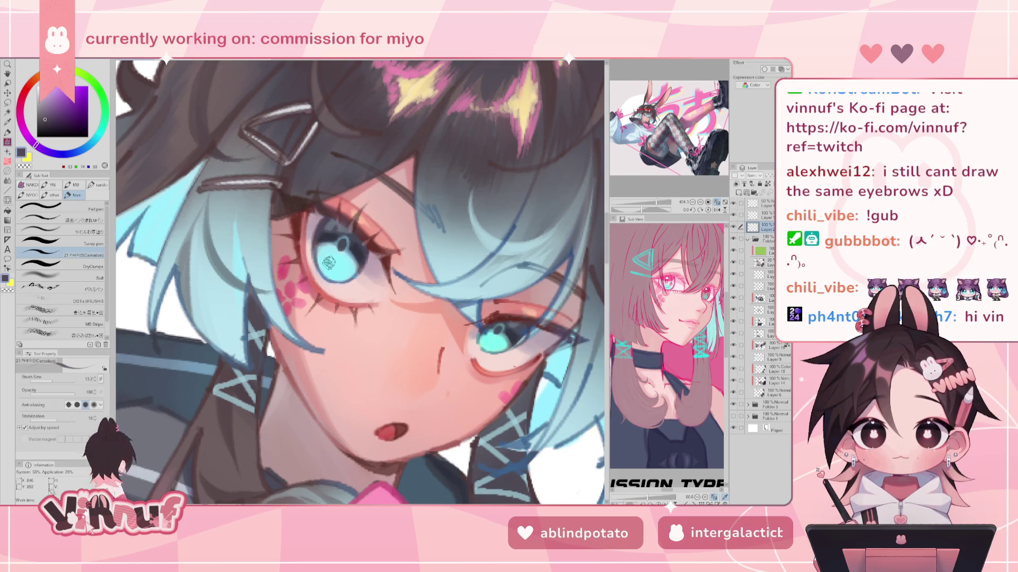
key("h")
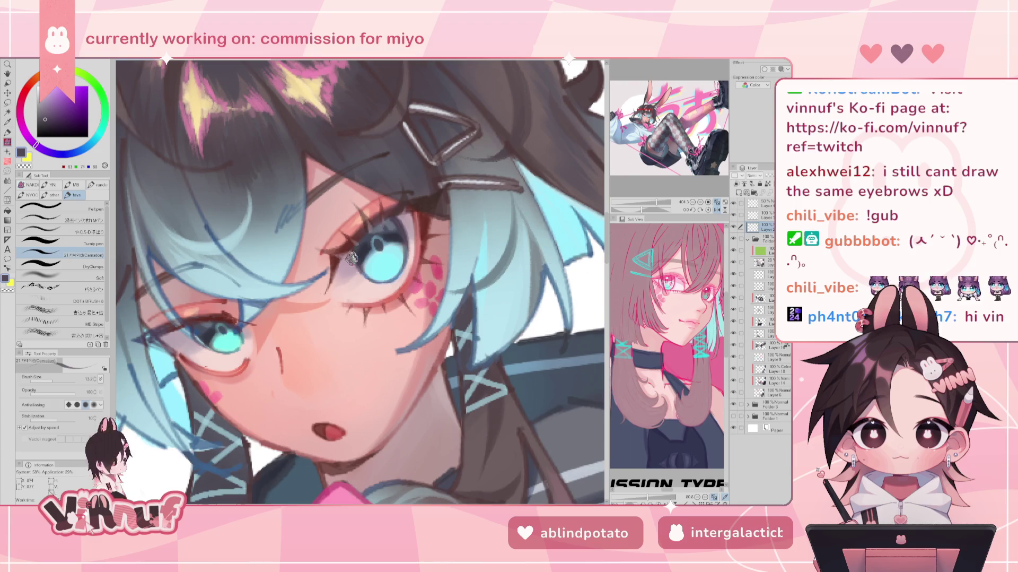
key("h")
left_click(325, 249, "alt")
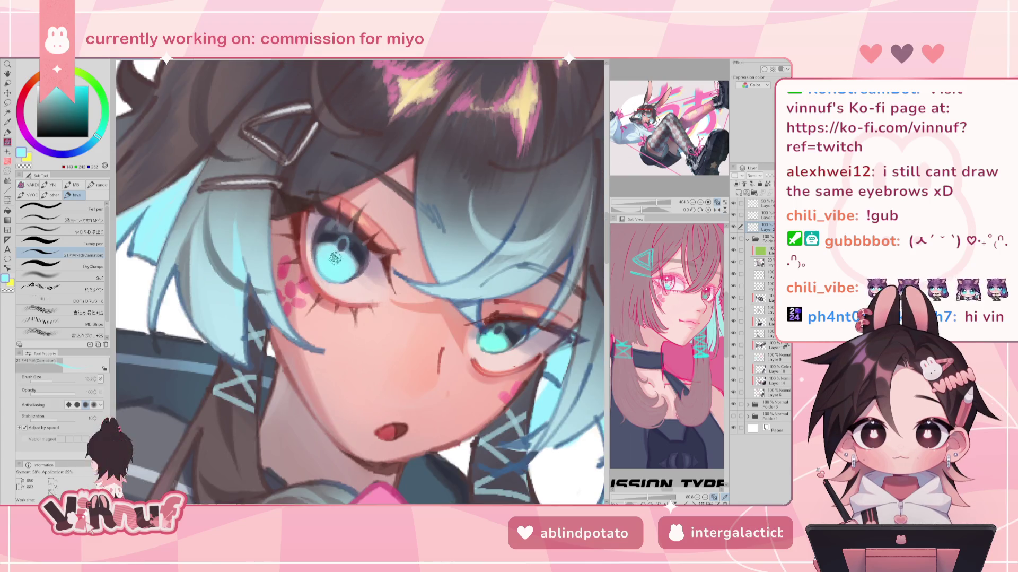
Step: Zoom back onto the face, then switch to the browser showing the 5:00 timer
scroll(340, 278, "down", 4)
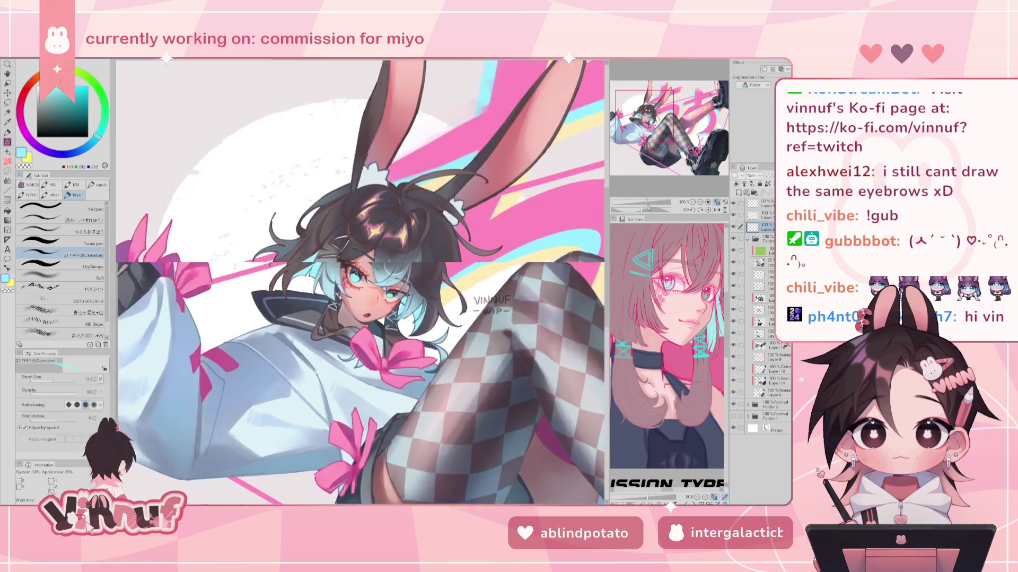
scroll(355, 273, "up", 2)
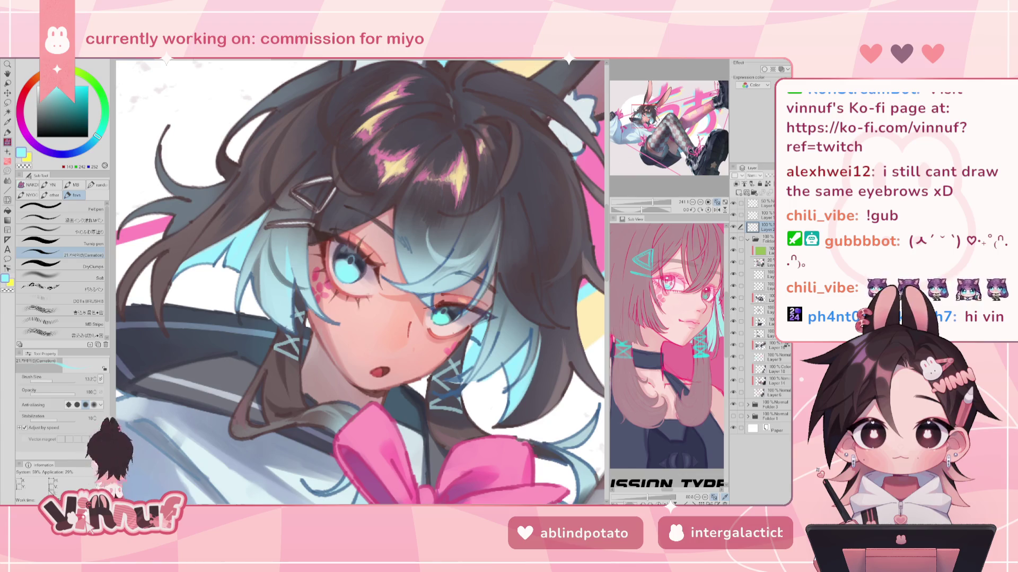
key("alt+Tab")
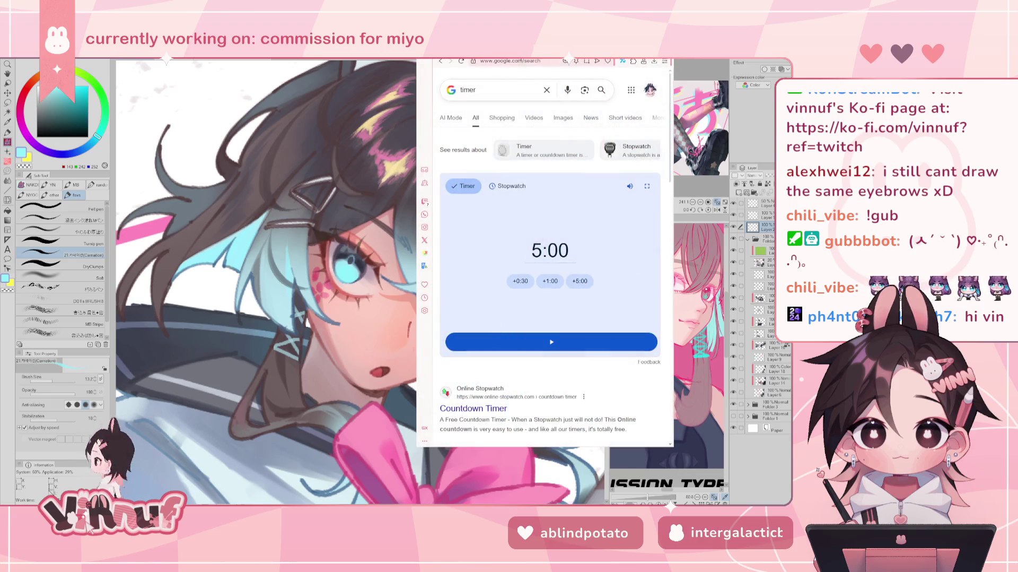
Step: Open a new tab and load the Wheel of Names site
key("ctrl+t")
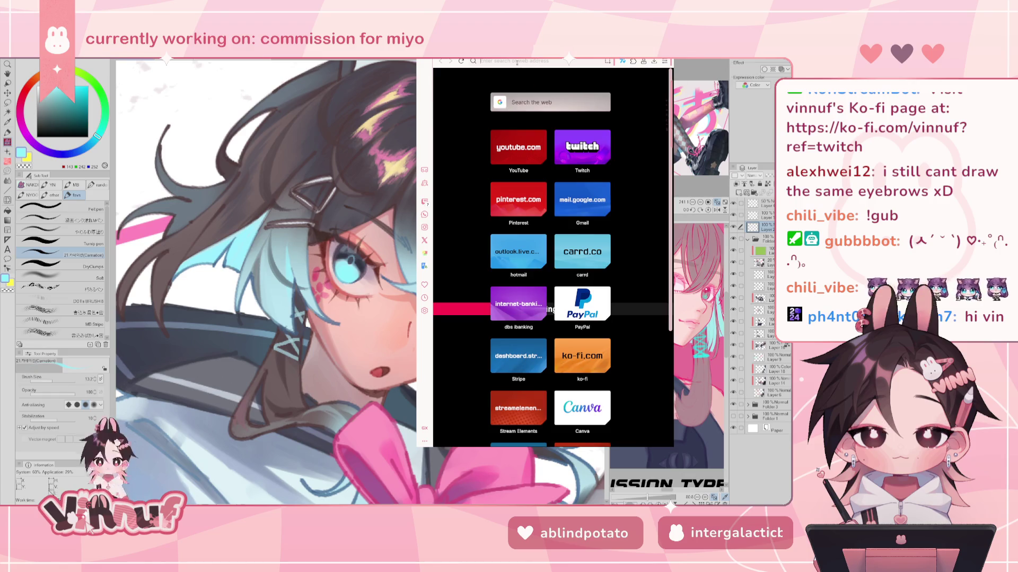
type("wheel")
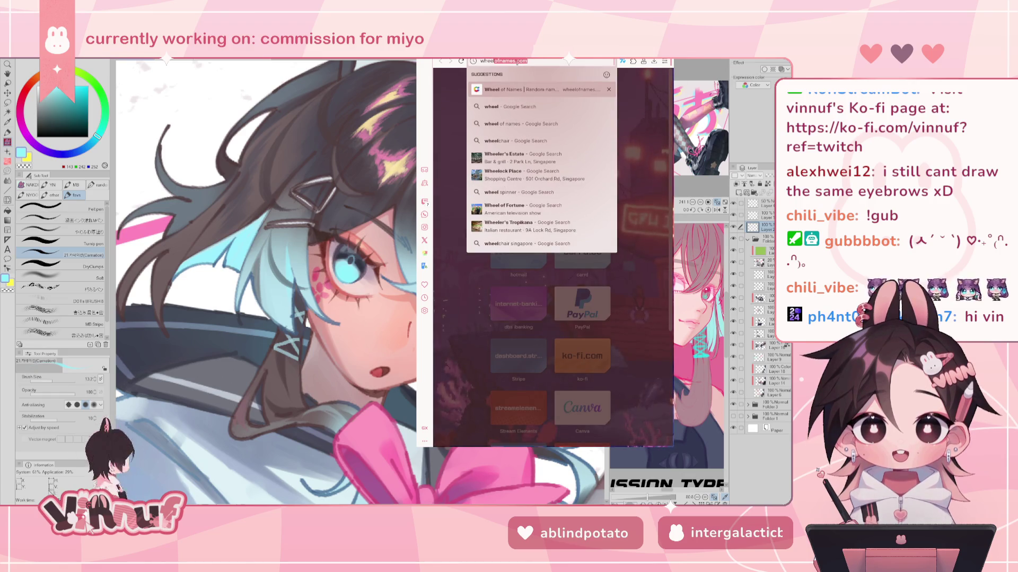
left_click(536, 61)
key("Return")
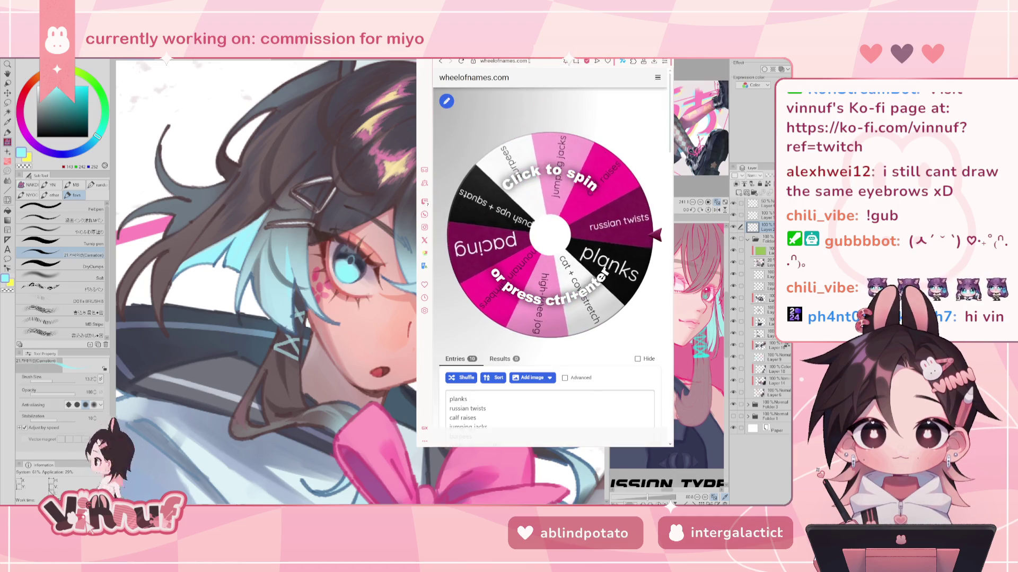
key("ctrl+w")
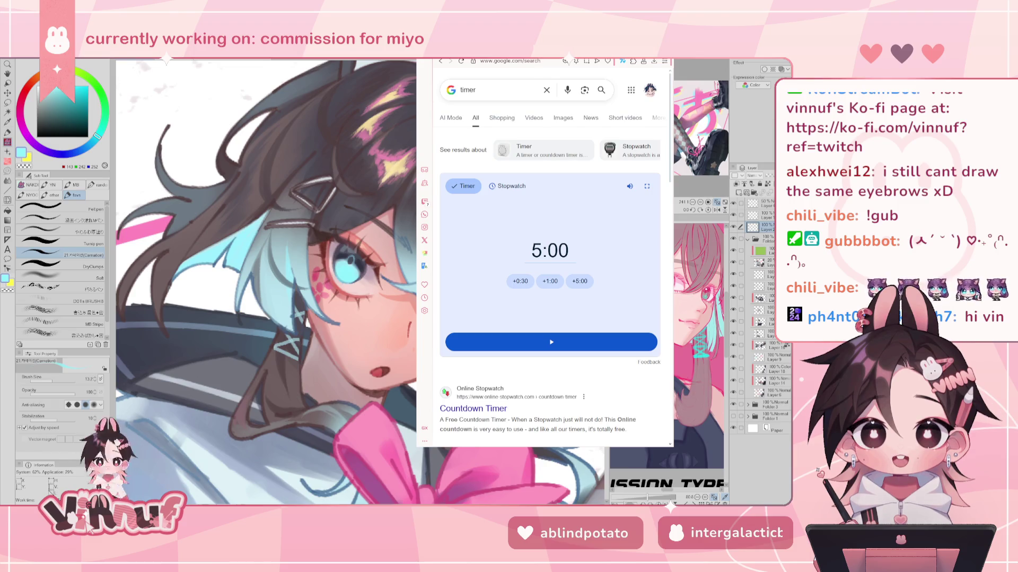
key("alt+Left")
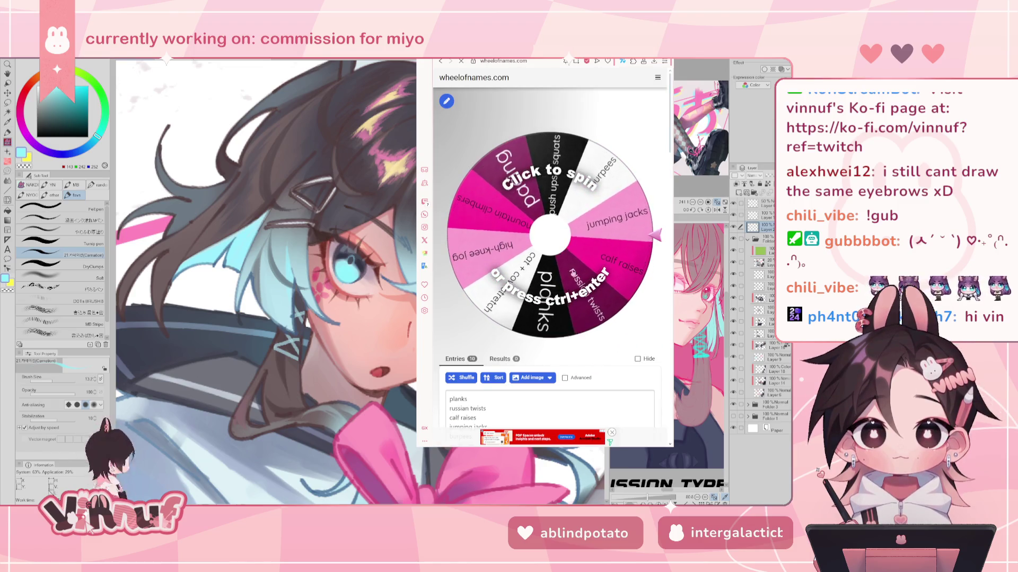
Step: Spin the exercise wheel, then make the browser window shorter and move it right
left_click(566, 336)
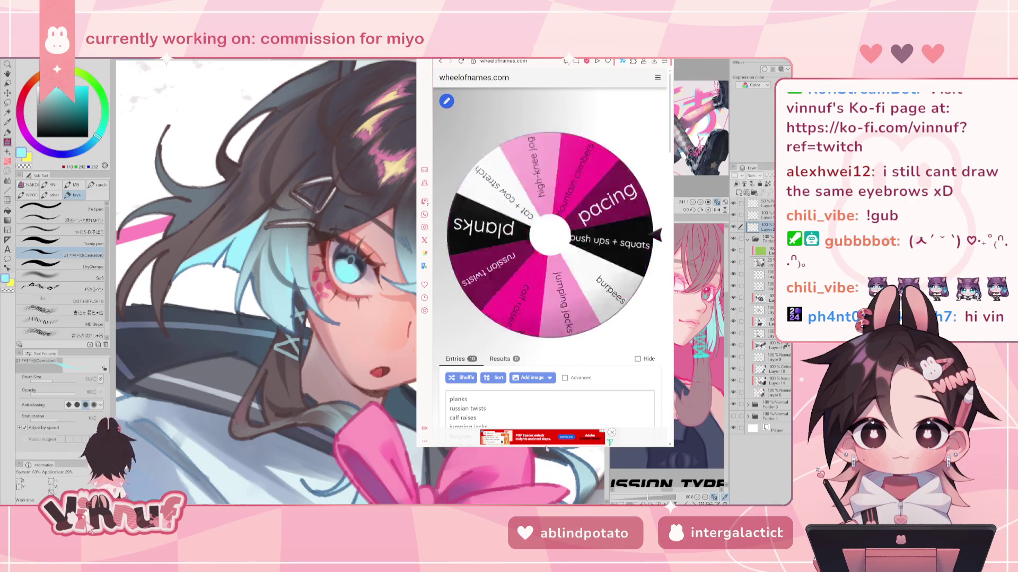
left_click_drag(549, 448, 554, 356)
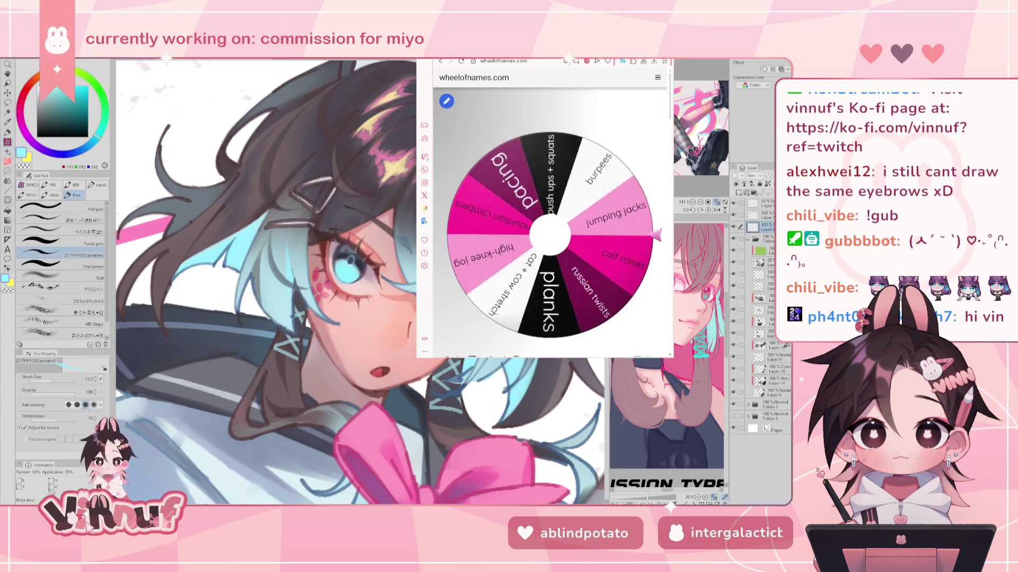
left_click_drag(530, 60, 652, 47)
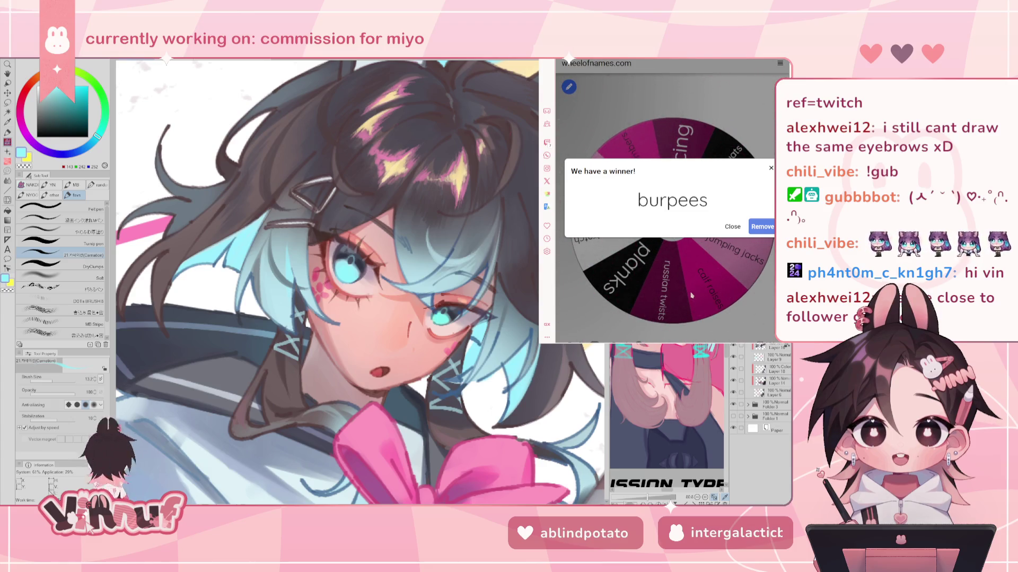
Step: Switch to the Google 'timer' tab and scroll up to its 5:00 countdown
key("ctrl+Tab")
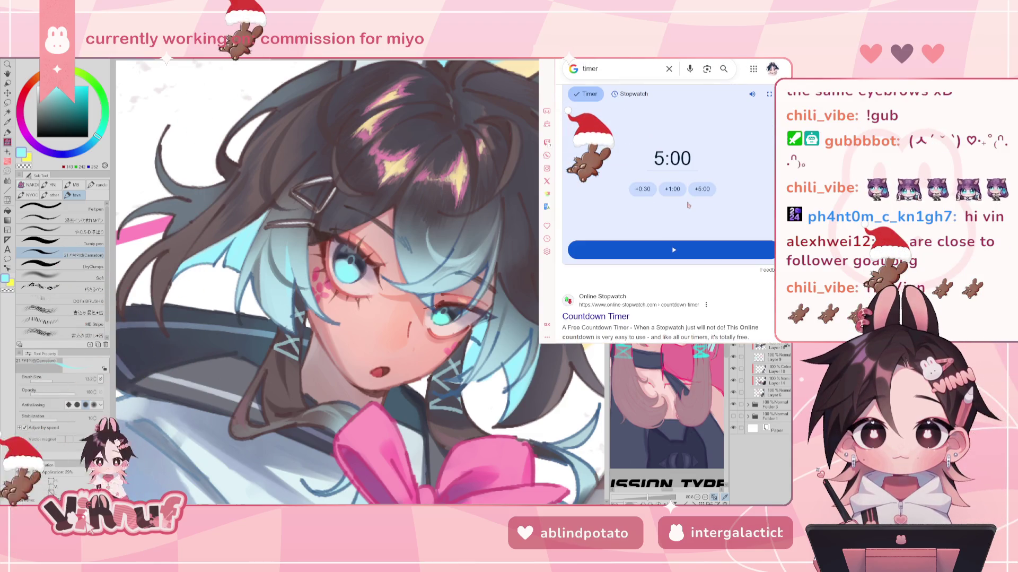
scroll(688, 205, "up", 1)
scroll(688, 205, "up", 1)
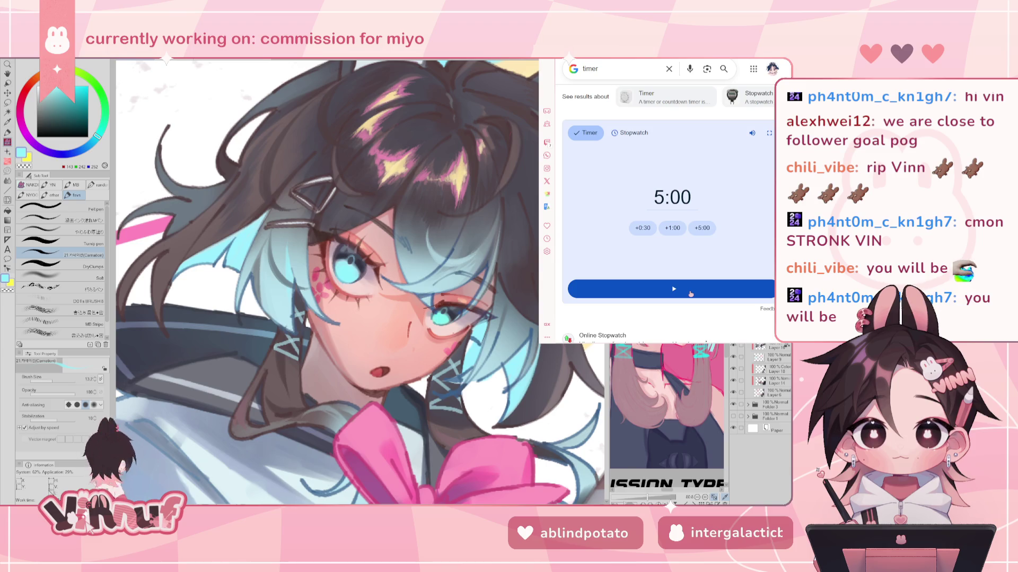
Step: Start the 5:00 countdown on the Google timer
left_click(687, 292)
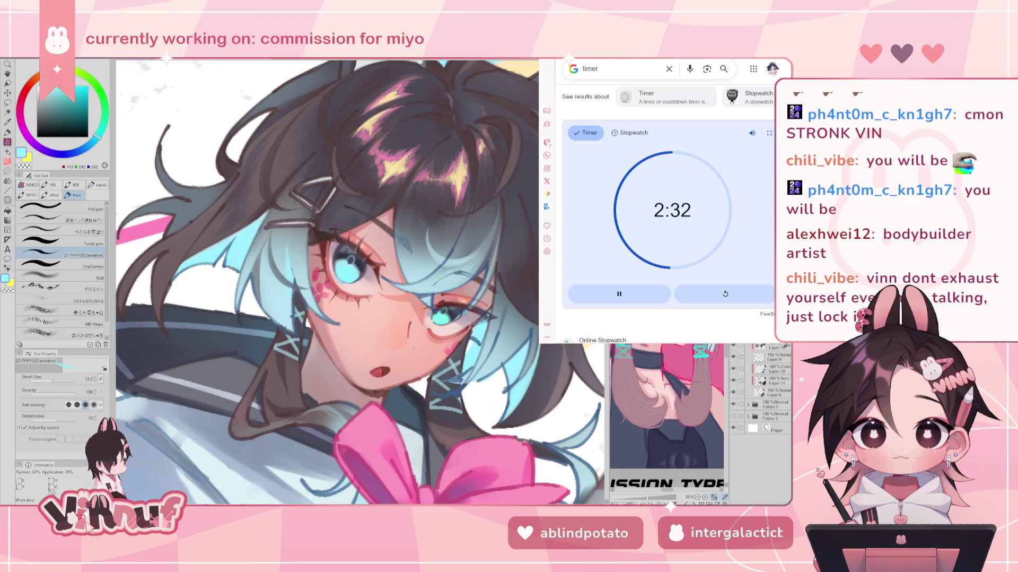
Step: Dismiss the burpees result in Wheel of Names and respin, landing on calf raises
key("alt+Tab")
left_click(733, 227)
left_click(686, 236)
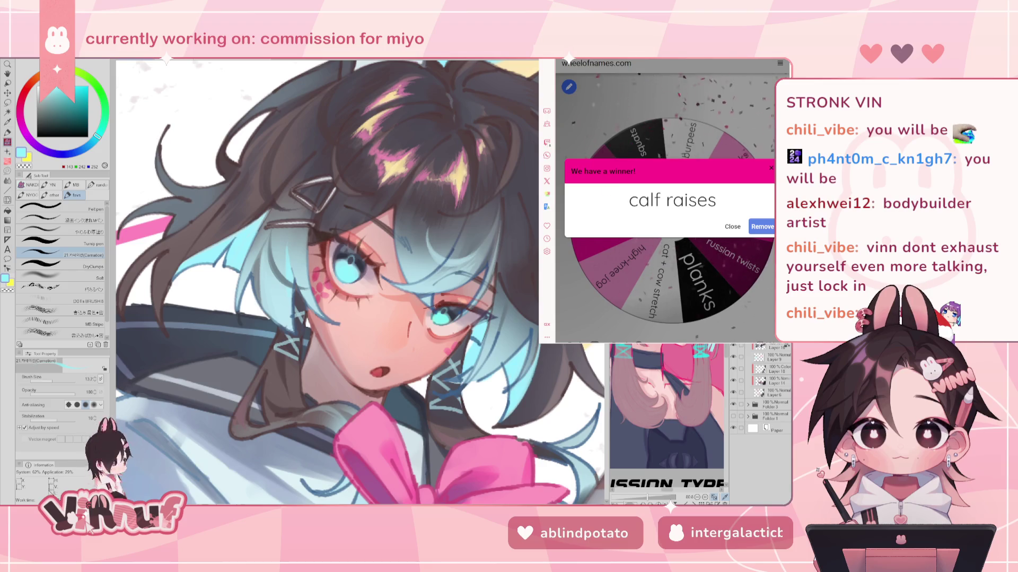
Step: Return to the Google timer and let the 5:00 countdown reach 0
key("ctrl+Tab")
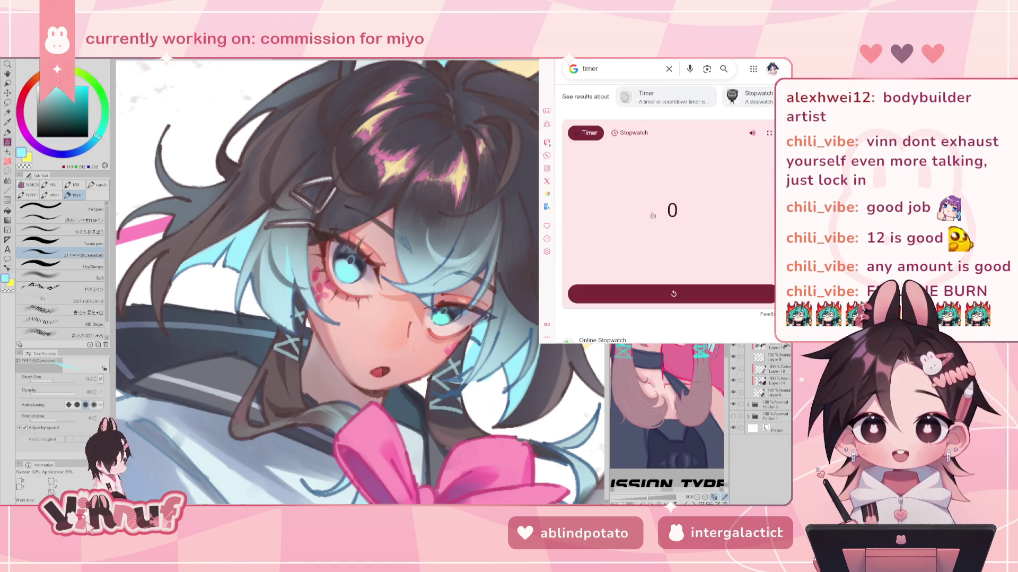
Step: Stop the timer alarm, reset it to 5:00, and switch back to Clip Studio Paint
left_click(684, 293)
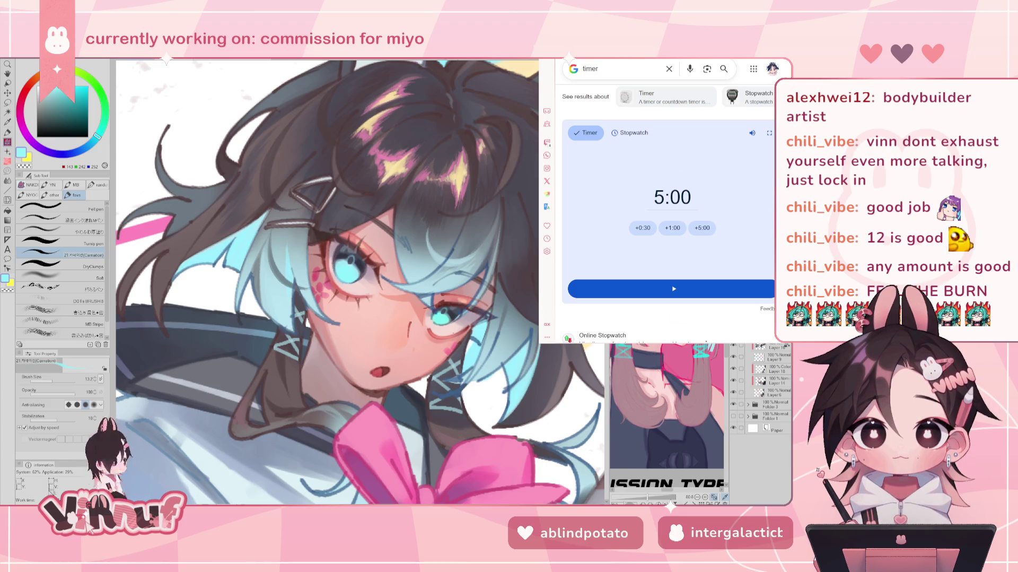
key("alt+Tab")
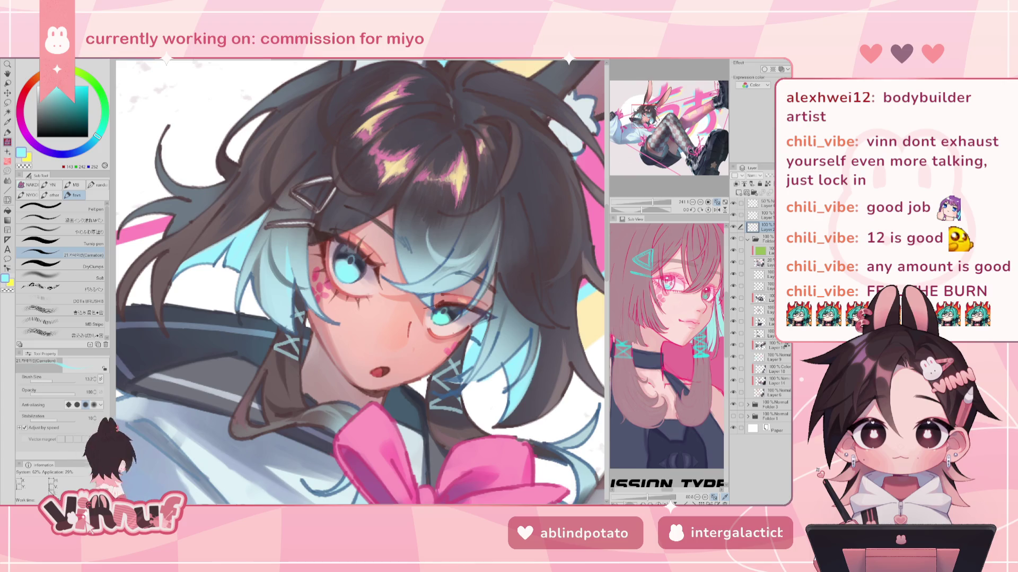
Step: Show the eyelash line-art layer again and pan across the girl's face
left_click(734, 227)
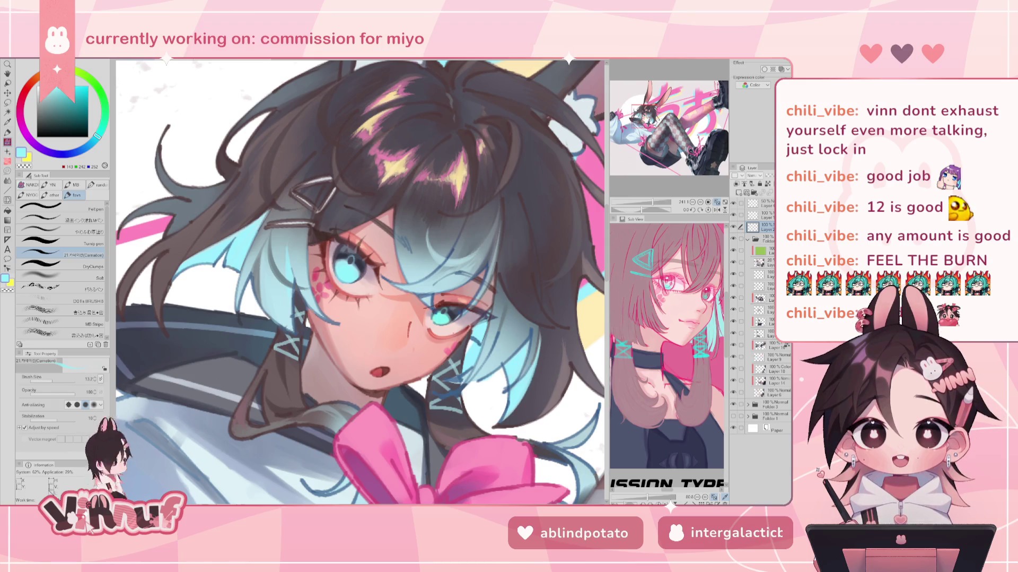
mouse_move(352, 255)
left_mouse_down()
mouse_move(419, 217)
mouse_move(407, 242)
left_mouse_up()
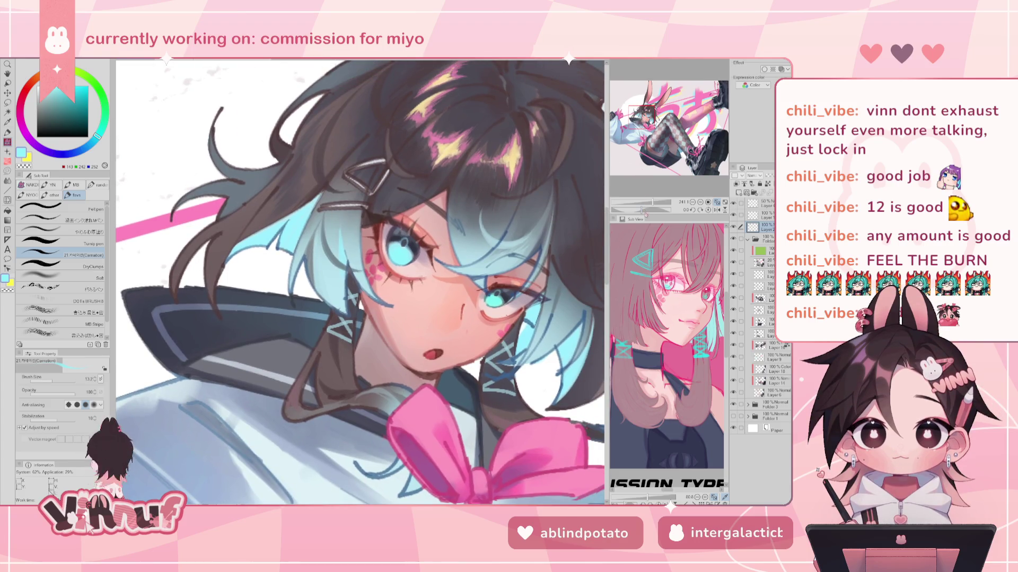
left_click_drag(407, 241, 357, 220)
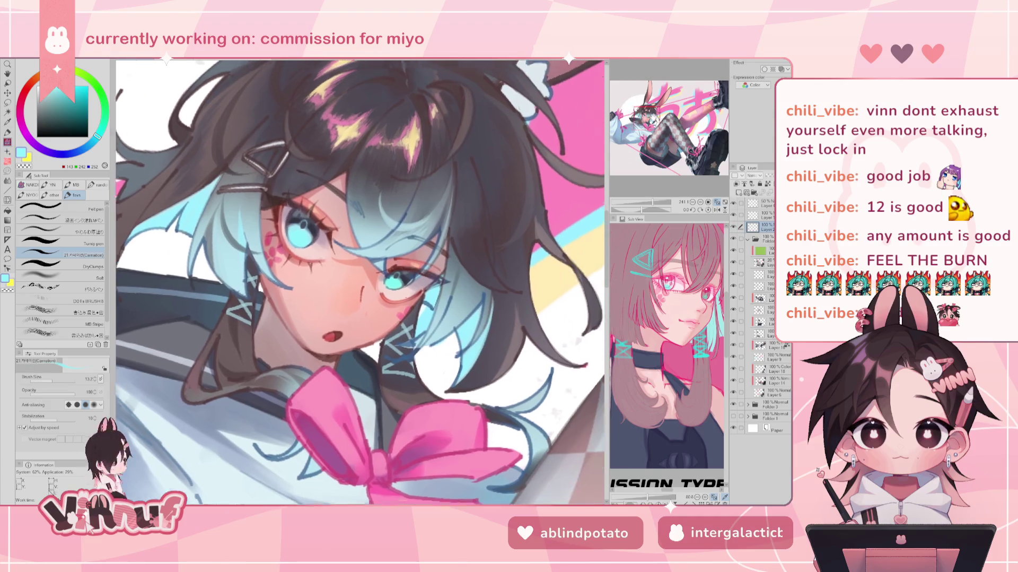
left_click_drag(356, 220, 293, 271)
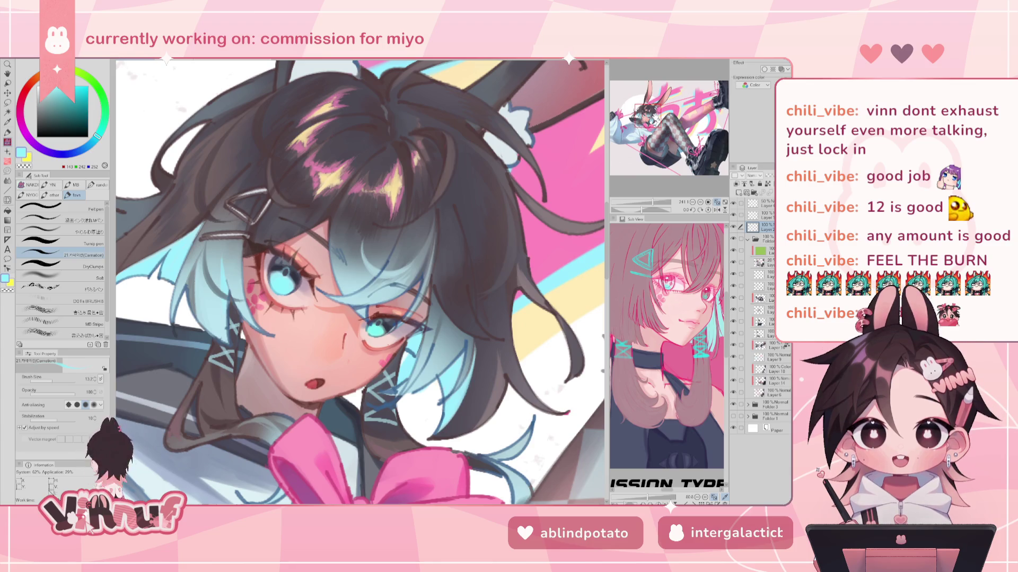
Step: Mirror the canvas horizontally and zoom in to inspect the face
left_click_drag(360, 281, 343, 270)
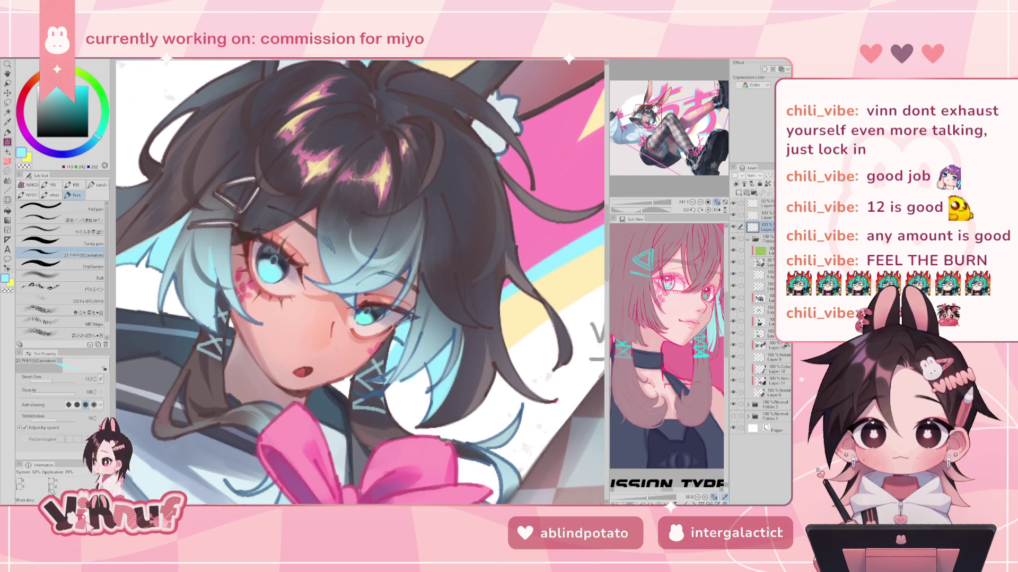
key("h")
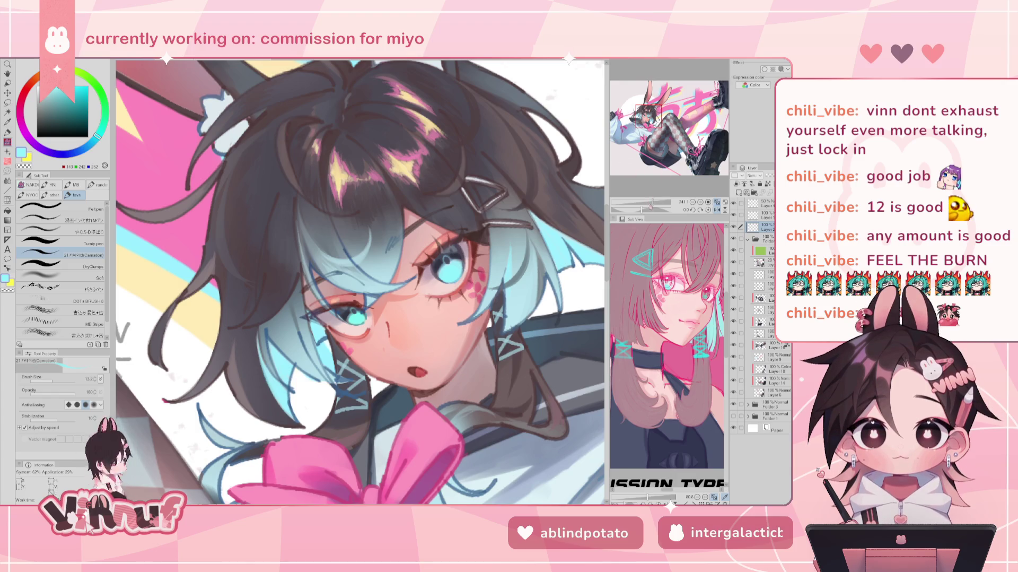
scroll(360, 281, "up", 3)
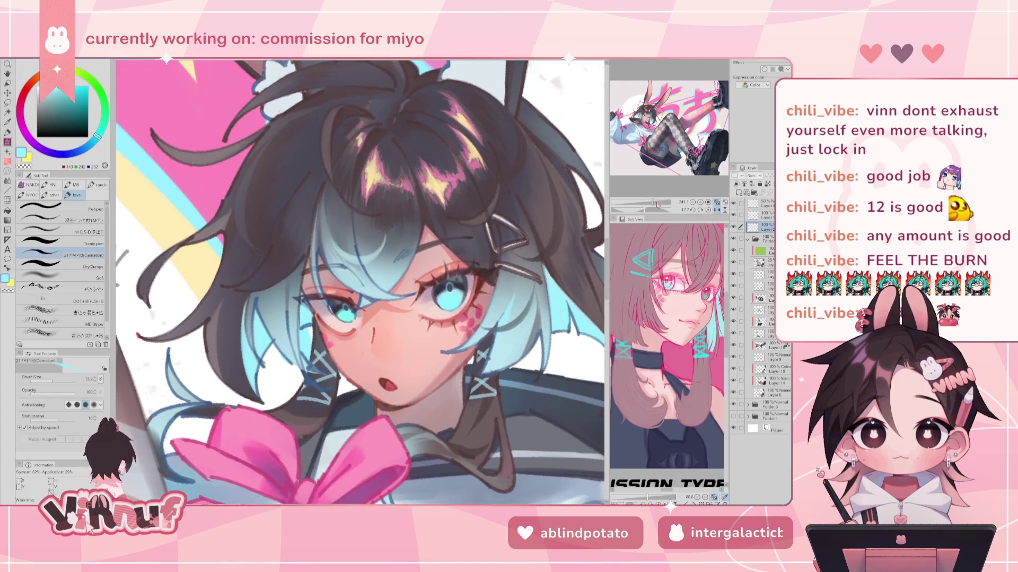
scroll(361, 281, "up", 3)
left_click_drag(472, 383, 448, 358)
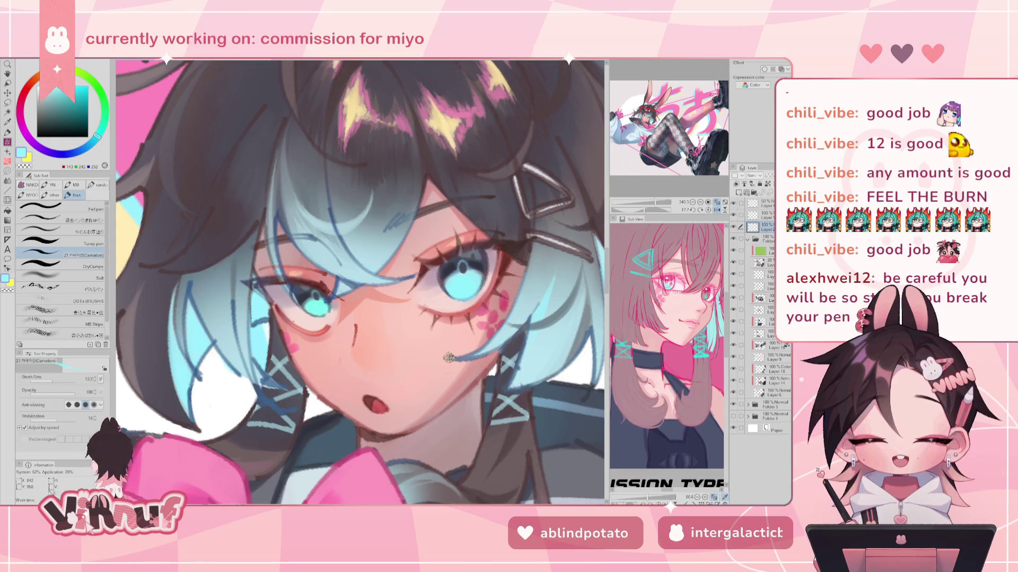
Step: Sample the dark navy eye outline and paint over the eyes on a mirrored, then restored, canvas
left_click(663, 137)
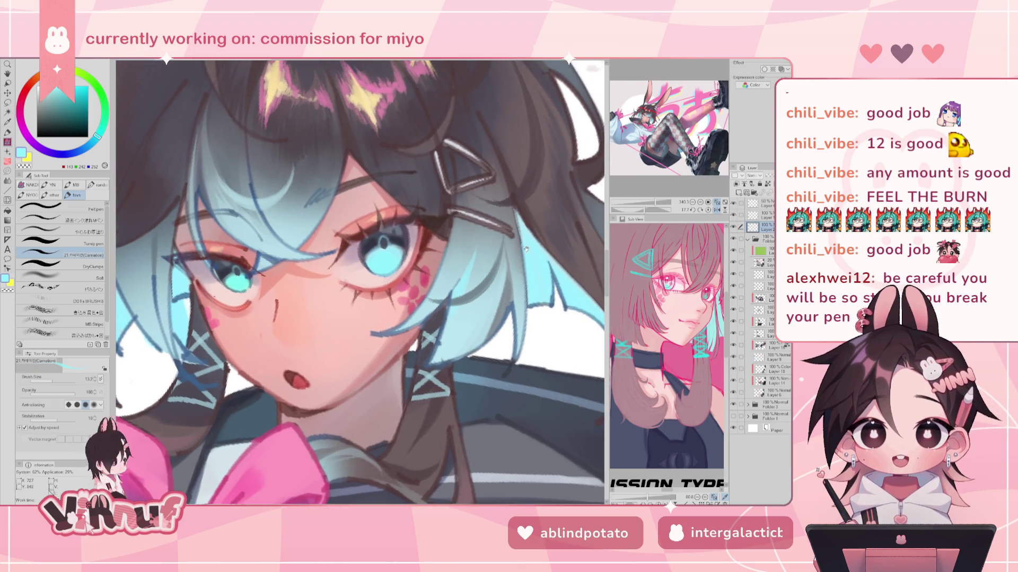
left_click(371, 246, "alt")
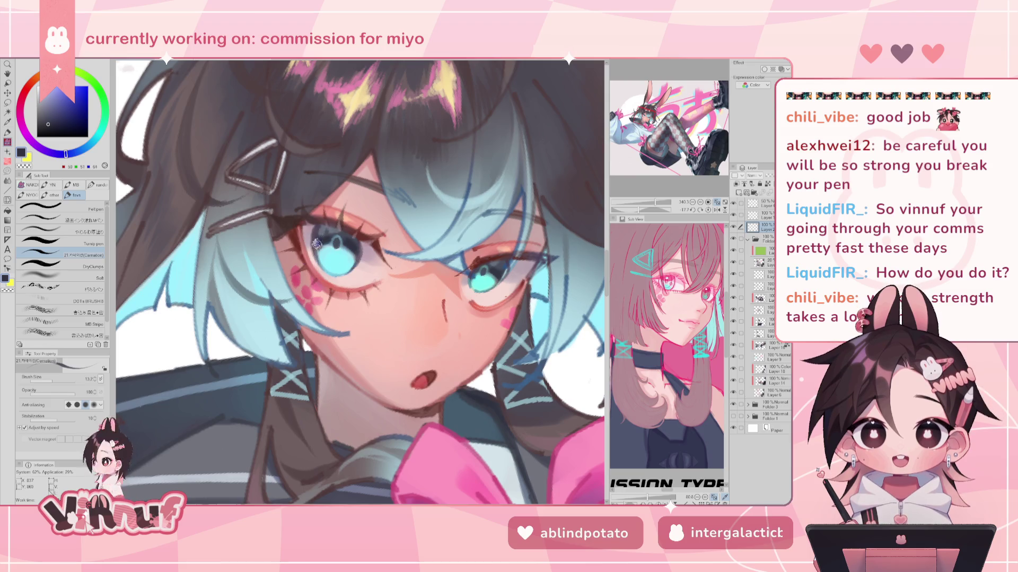
left_click(320, 224, "alt")
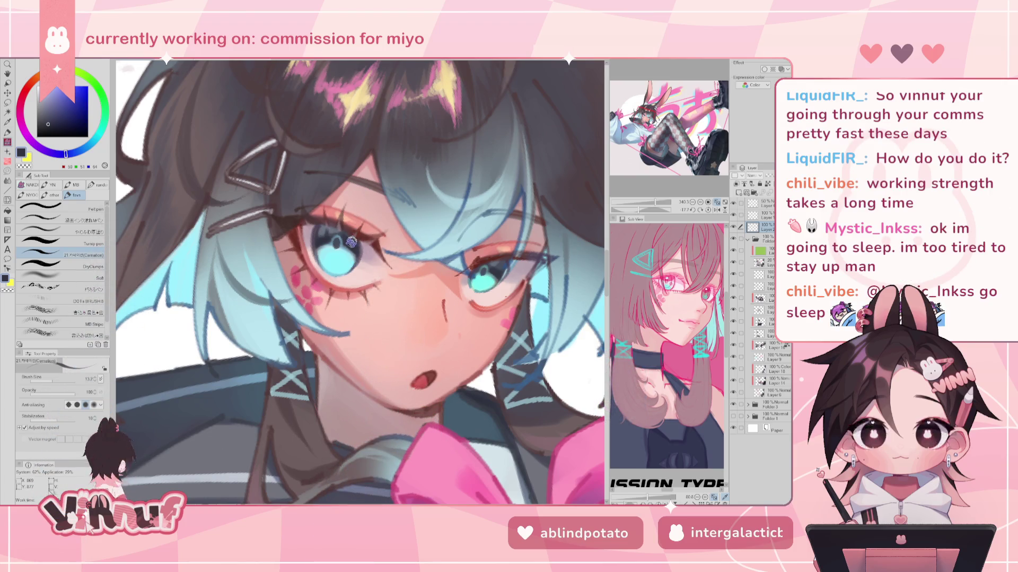
key("h")
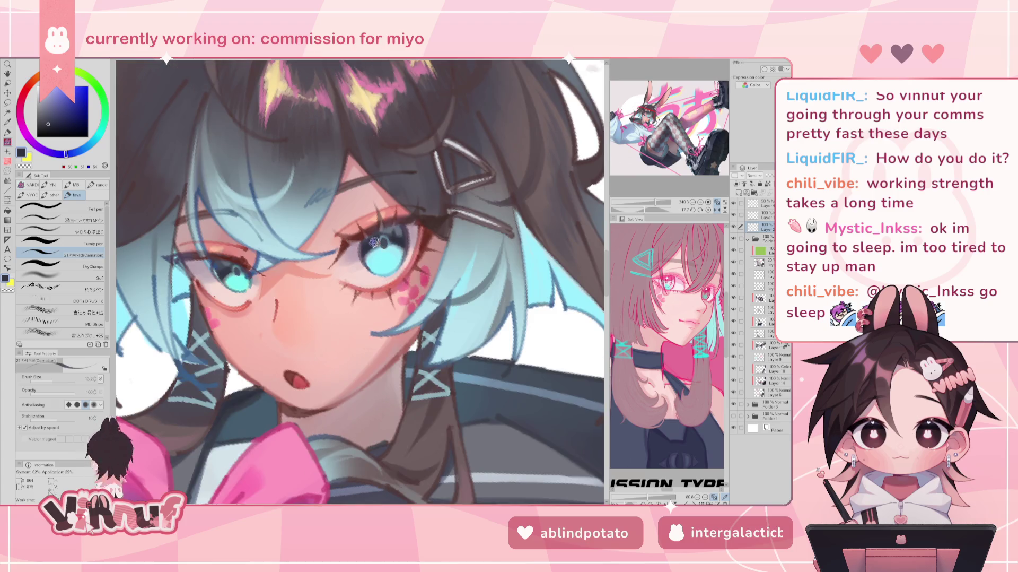
left_click(374, 241, "alt")
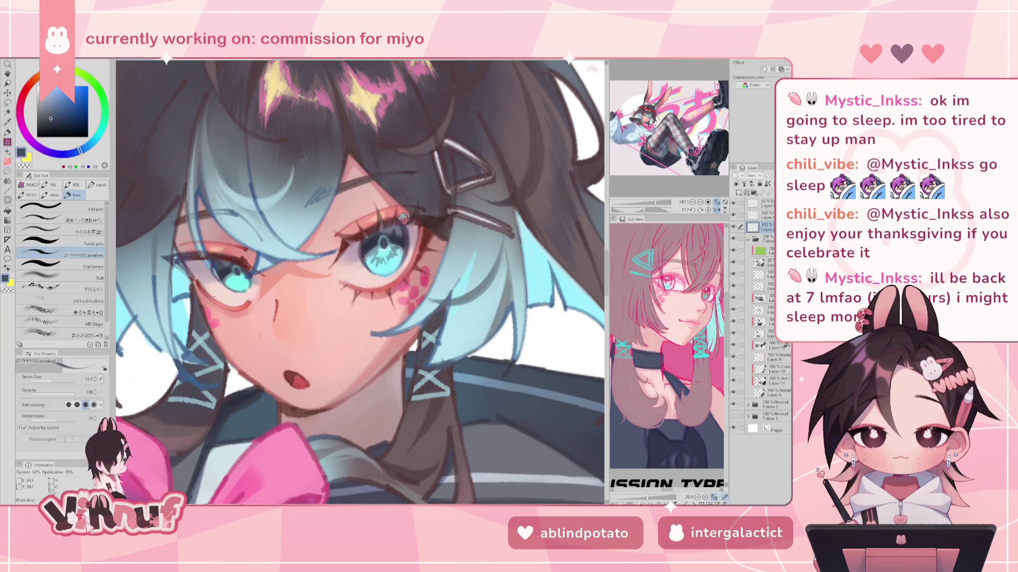
key("h")
scroll(399, 176, "down", 3)
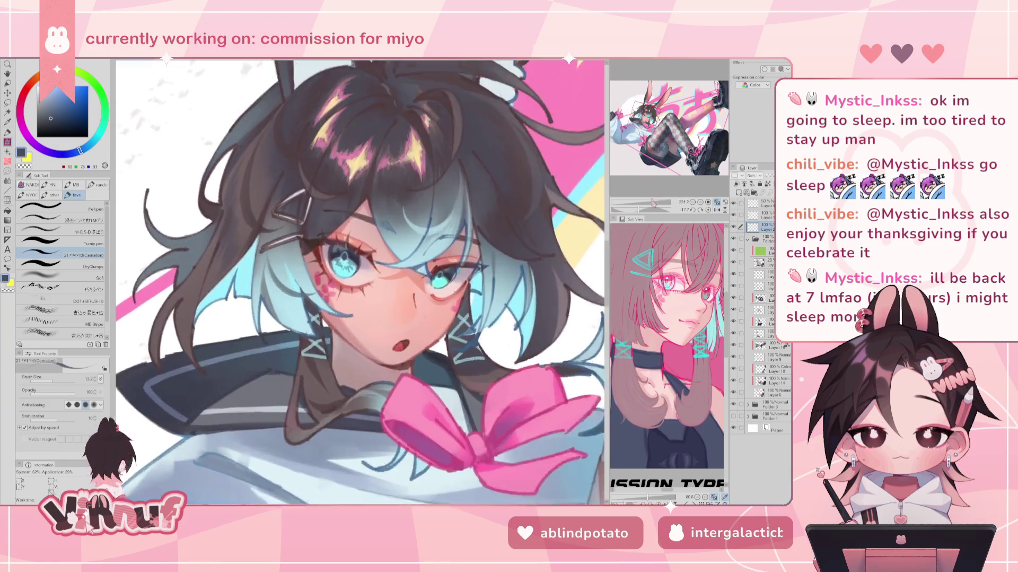
scroll(400, 177, "down", 3)
scroll(399, 177, "down", 3)
scroll(358, 284, "up", 3)
scroll(358, 284, "up", 3)
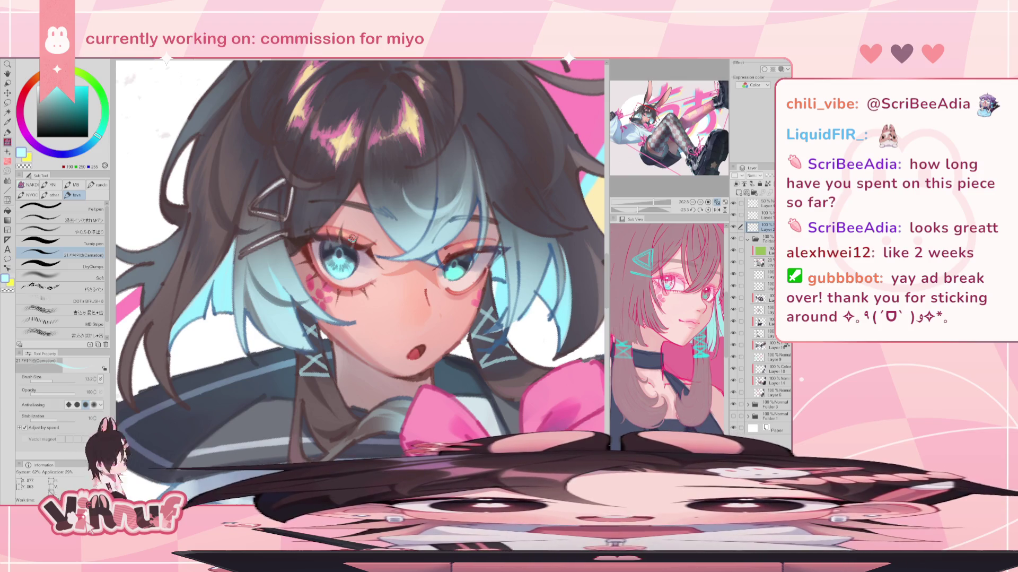
left_click(708, 210)
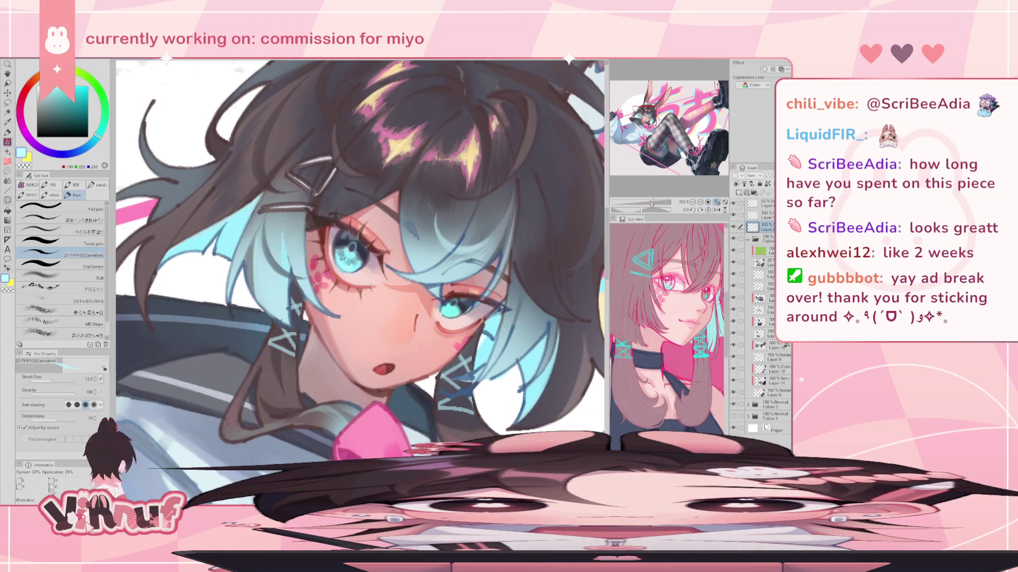
mouse_move(652, 202)
left_mouse_down()
mouse_move(634, 202)
mouse_move(656, 198)
left_mouse_up()
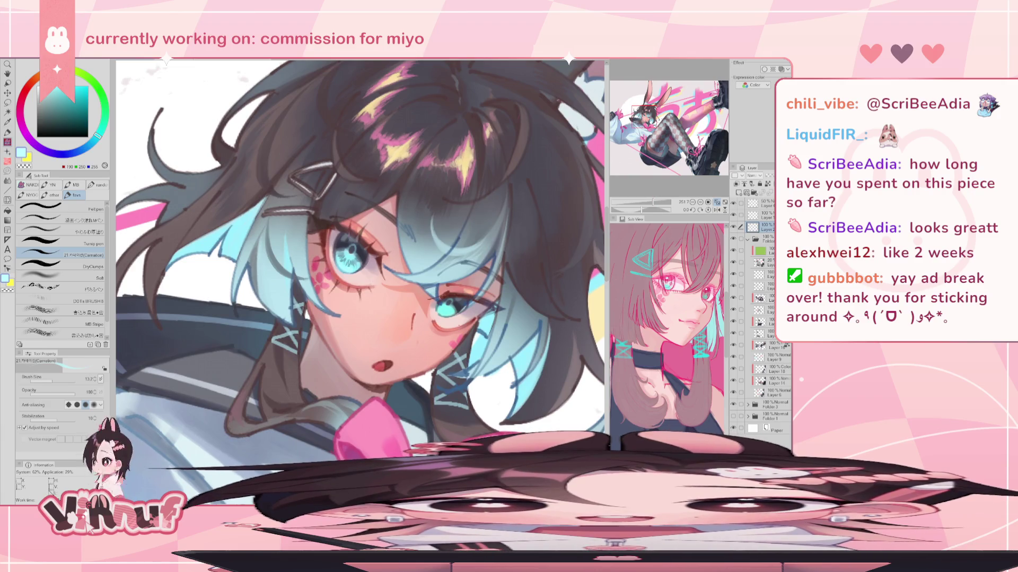
key("ctrl+Tab")
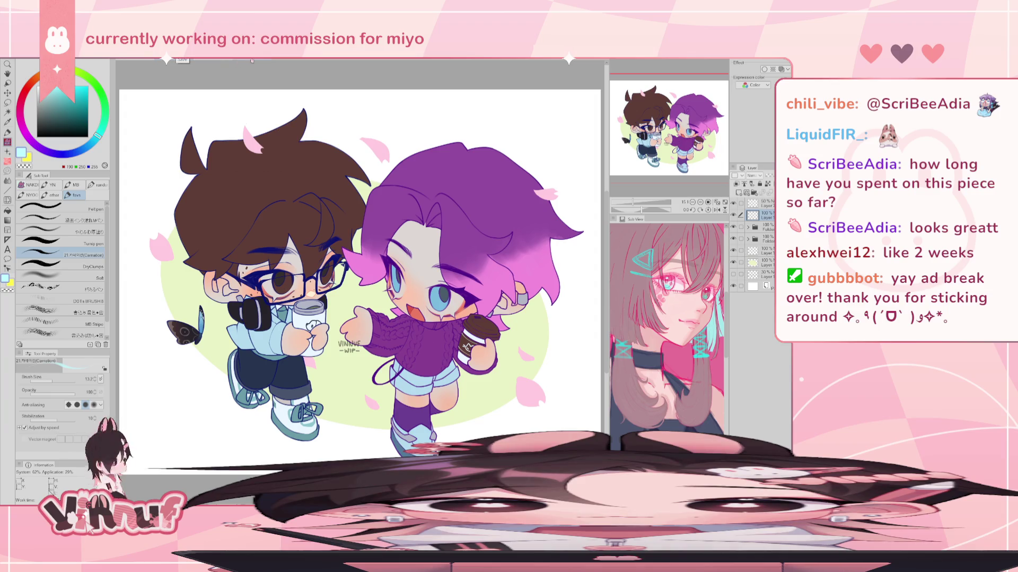
left_click(251, 61)
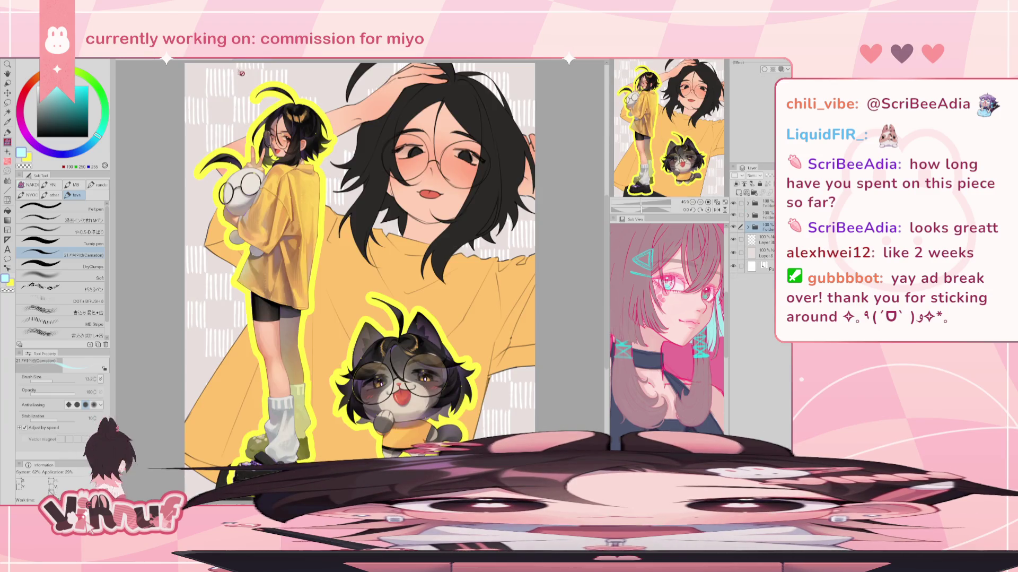
left_click(211, 61)
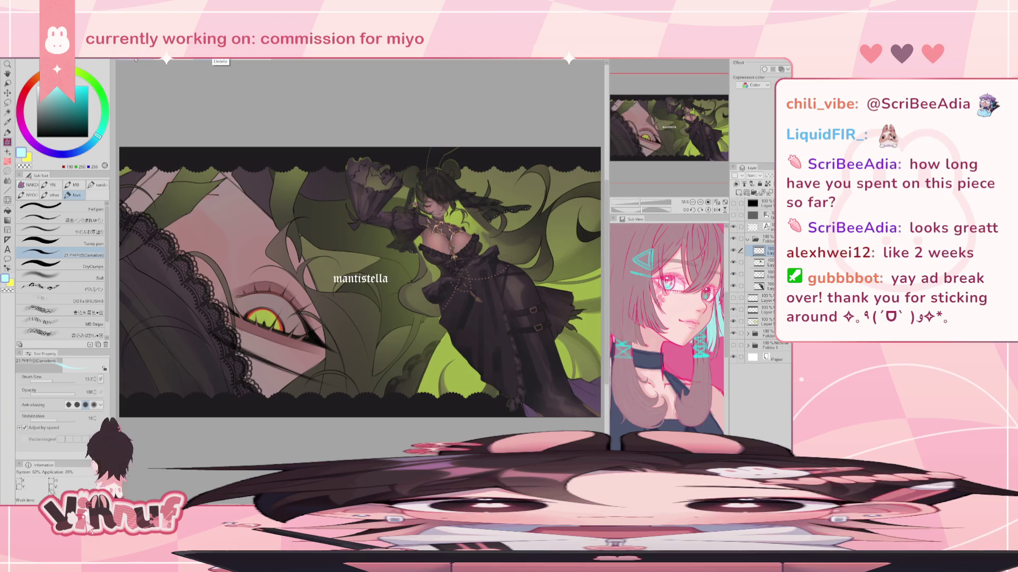
left_click(136, 60)
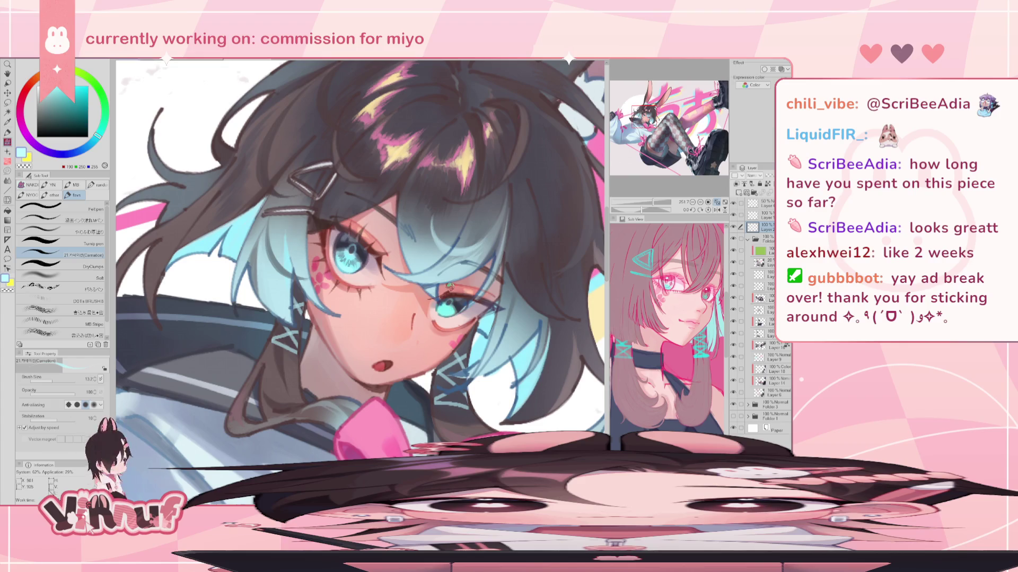
Step: Paint a bright cyan glow on the mirrored eyes with the Soft airbrush at size 16
key("h")
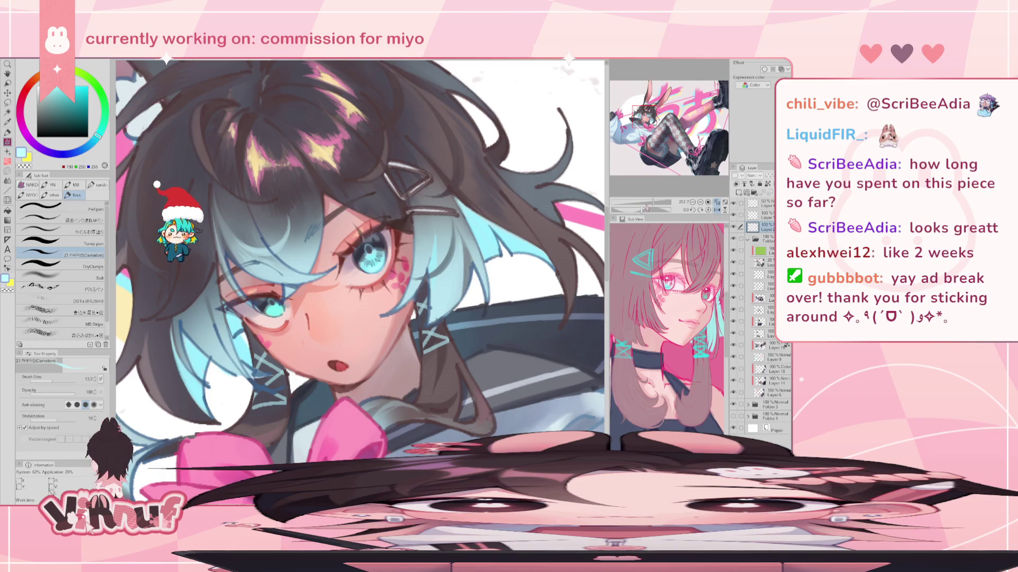
scroll(360, 281, "down", 3)
scroll(361, 281, "down", 2)
scroll(360, 281, "down", 2)
scroll(344, 276, "up", 3)
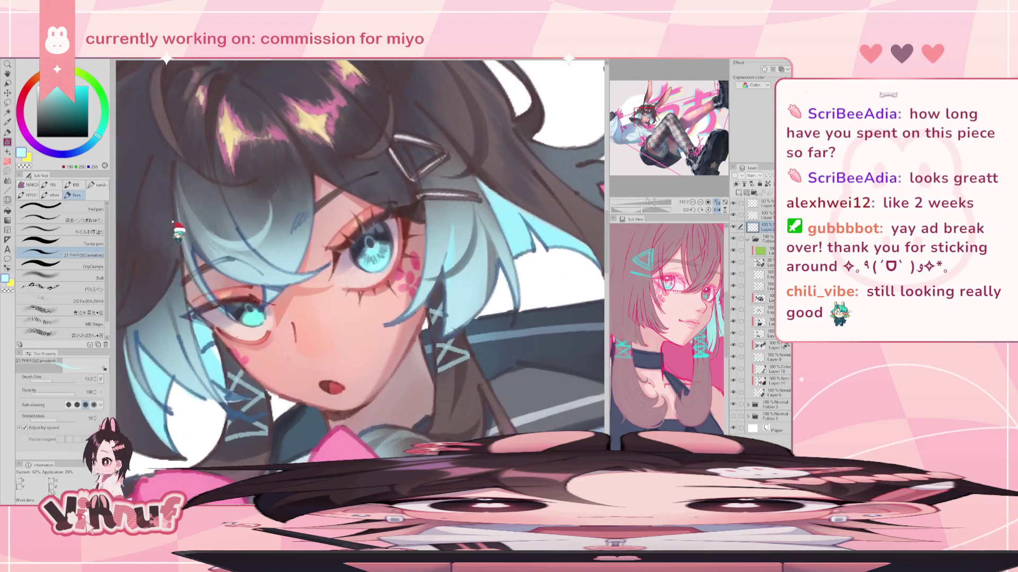
scroll(345, 276, "up", 1)
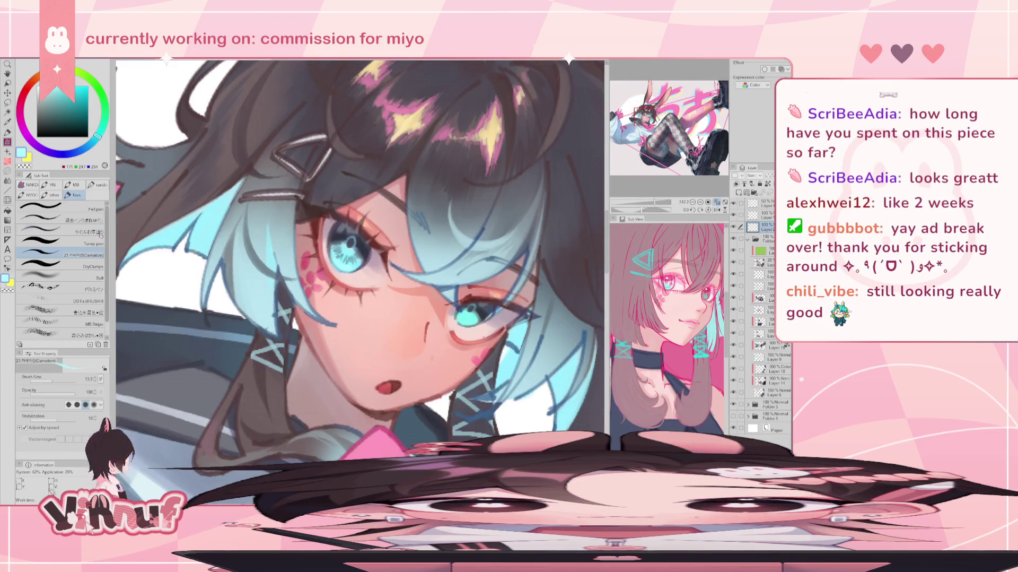
left_click(80, 277)
left_click_drag(56, 379, 50, 378)
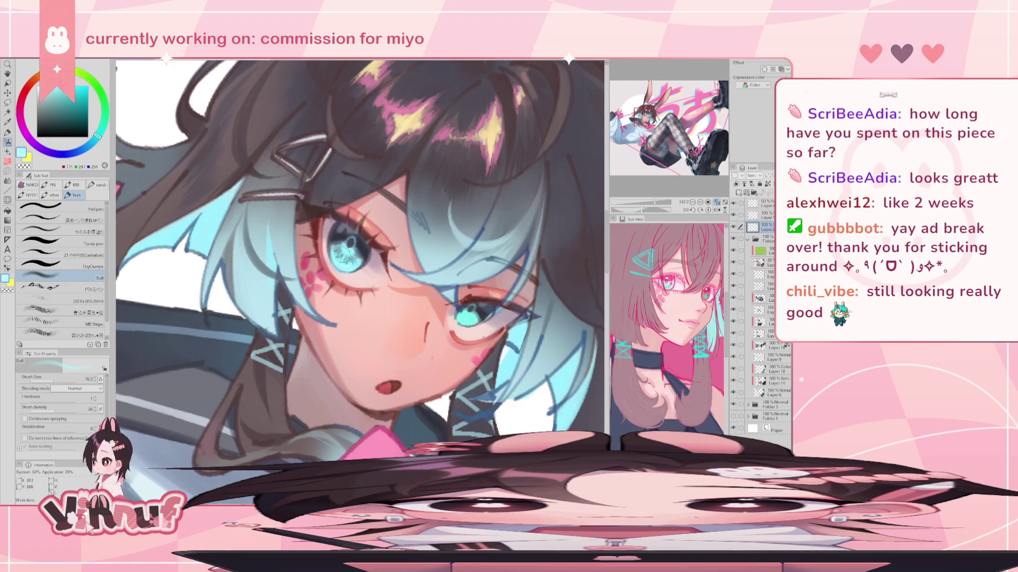
left_click(631, 258)
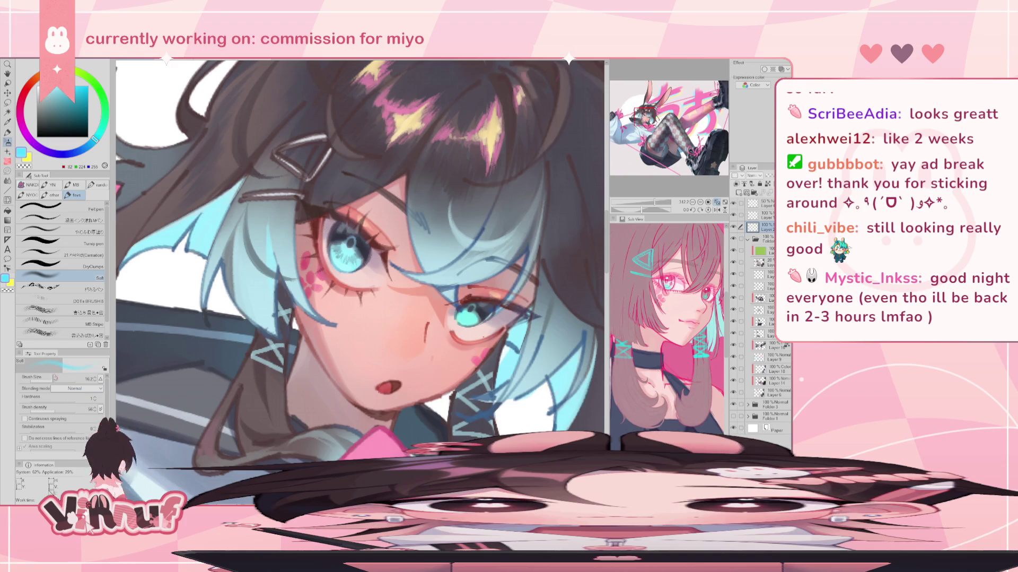
Step: Retouch the irises with the Carnation brush in deeper cyan, then sample navy from the pupil
left_click(58, 253)
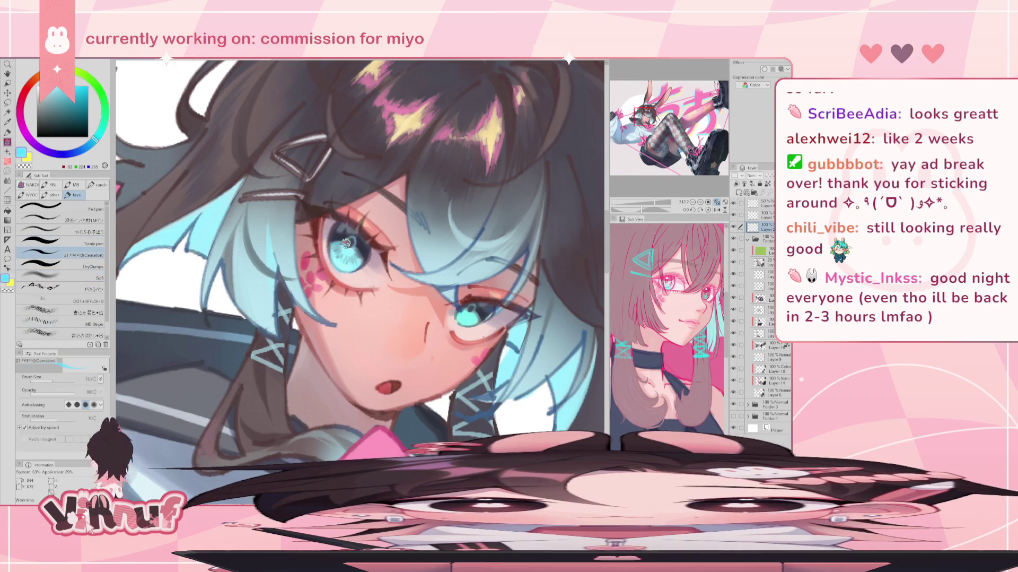
key("h")
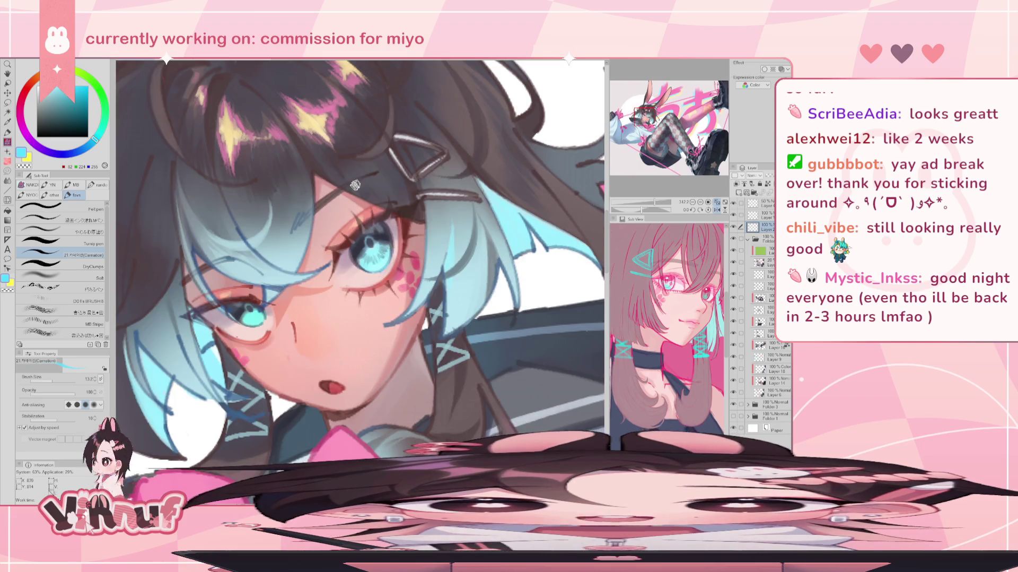
left_click(78, 84)
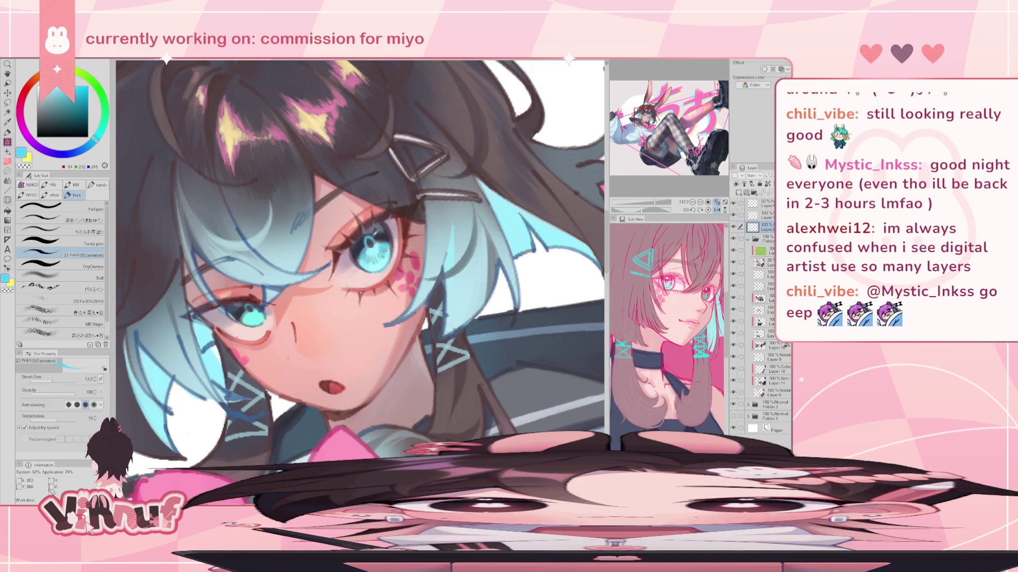
left_click(370, 243, "alt")
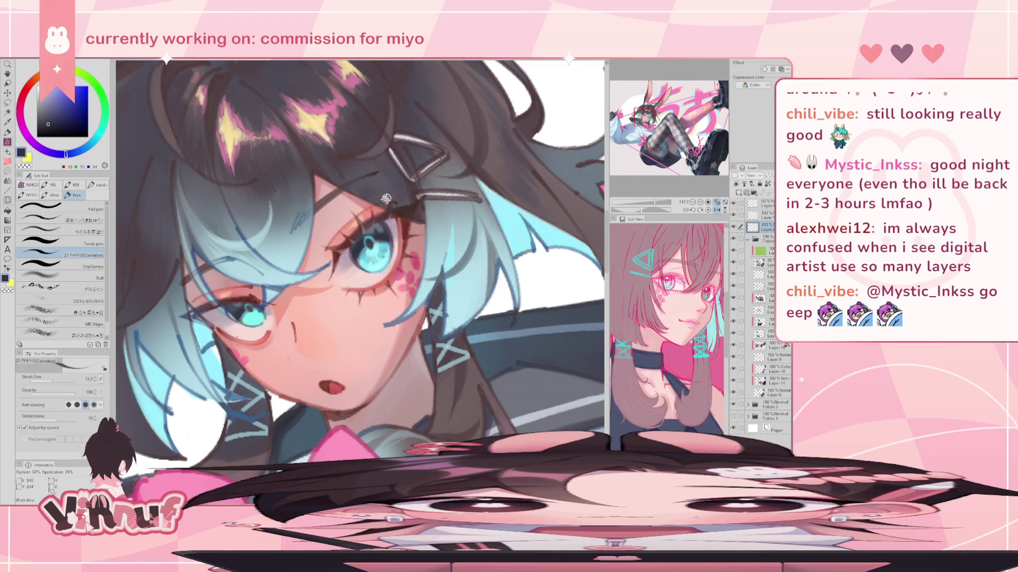
key("h")
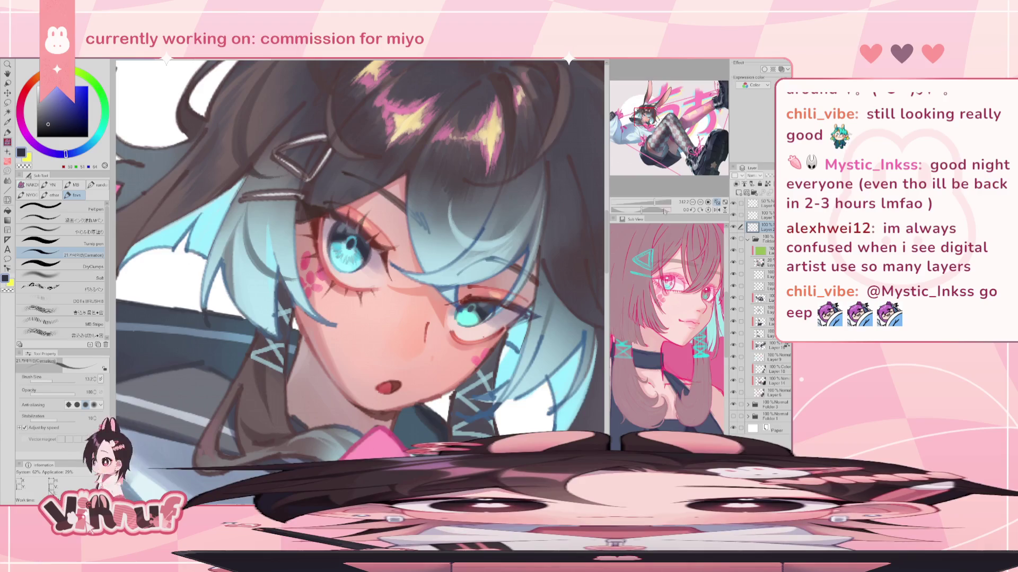
Step: Zoom back in on the face and sample the pink from the cheek marks
scroll(352, 243, "down", 5)
scroll(361, 254, "down", 3)
scroll(361, 255, "down", 2)
scroll(360, 255, "up", 2)
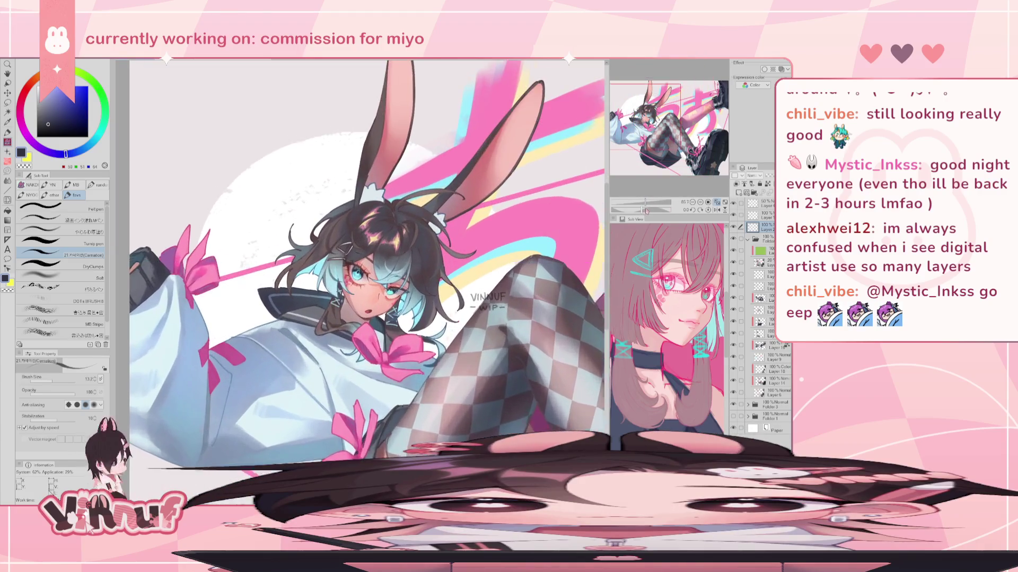
scroll(360, 265, "up", 1)
scroll(361, 265, "up", 3)
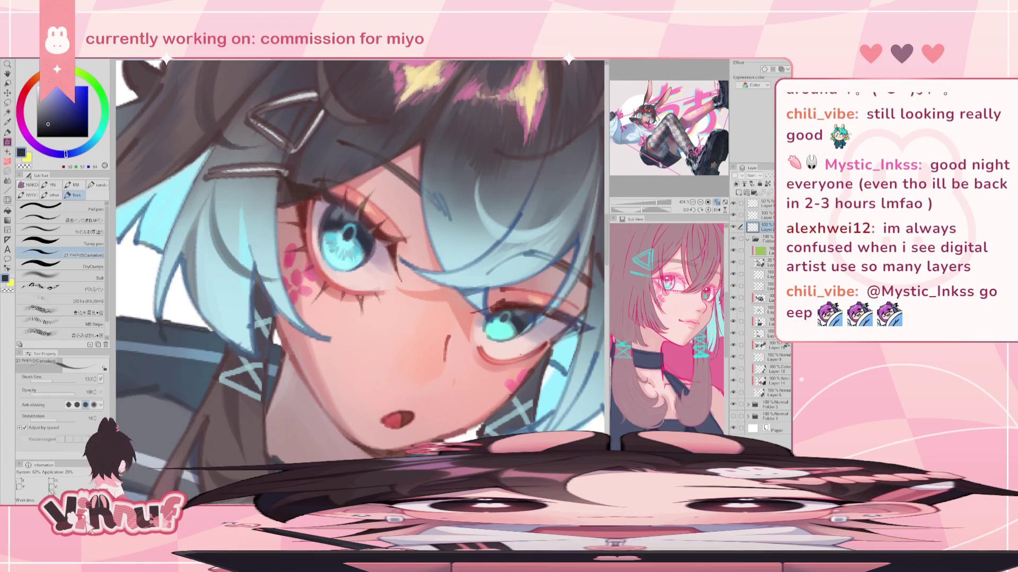
scroll(530, 340, "up", 2)
left_click_drag(360, 159, 361, 477)
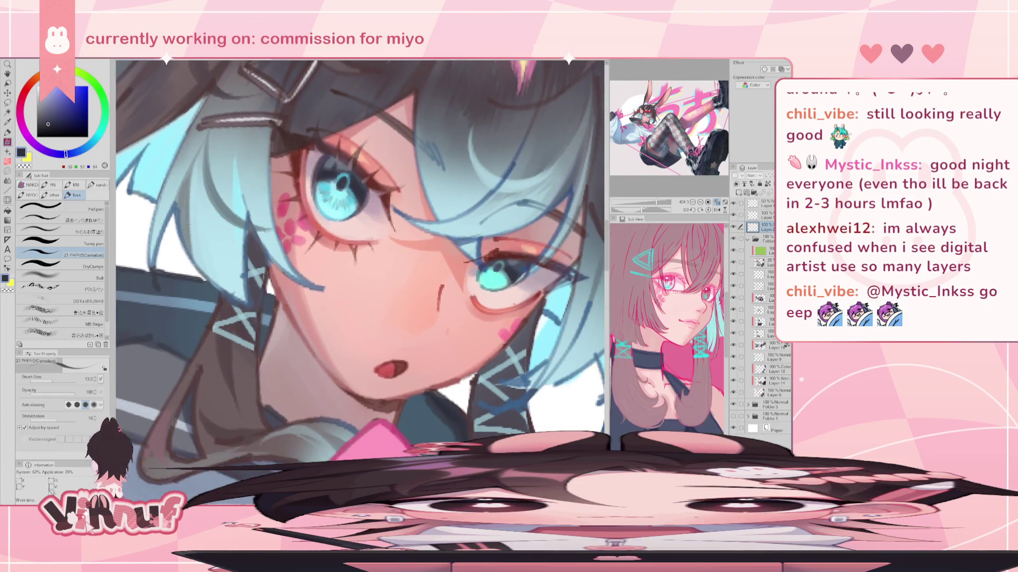
left_click(330, 169, "alt")
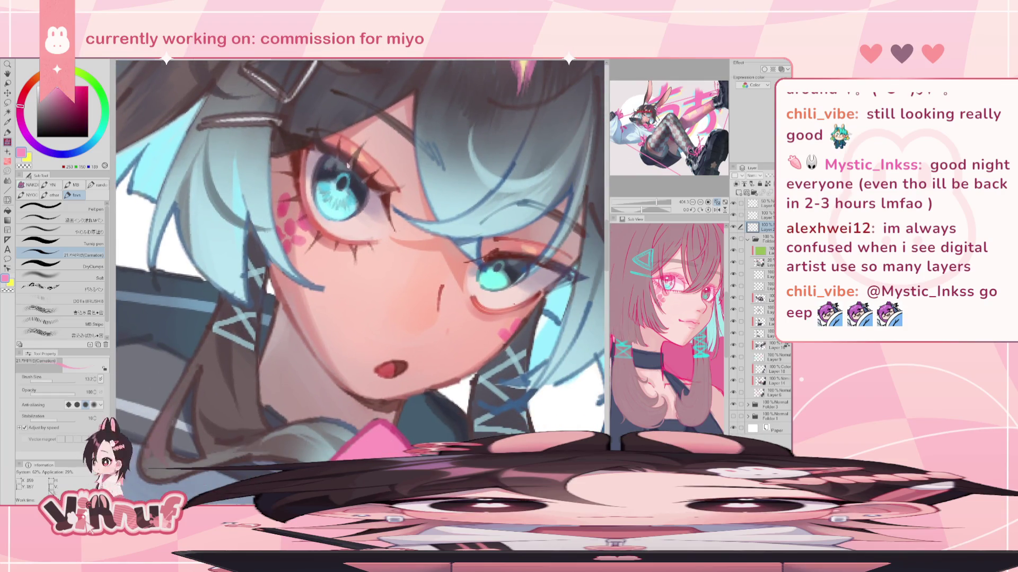
Step: Blend blush with the soft brush, then paint details with the Carnation brush at size 6.2
key("comma")
key("comma")
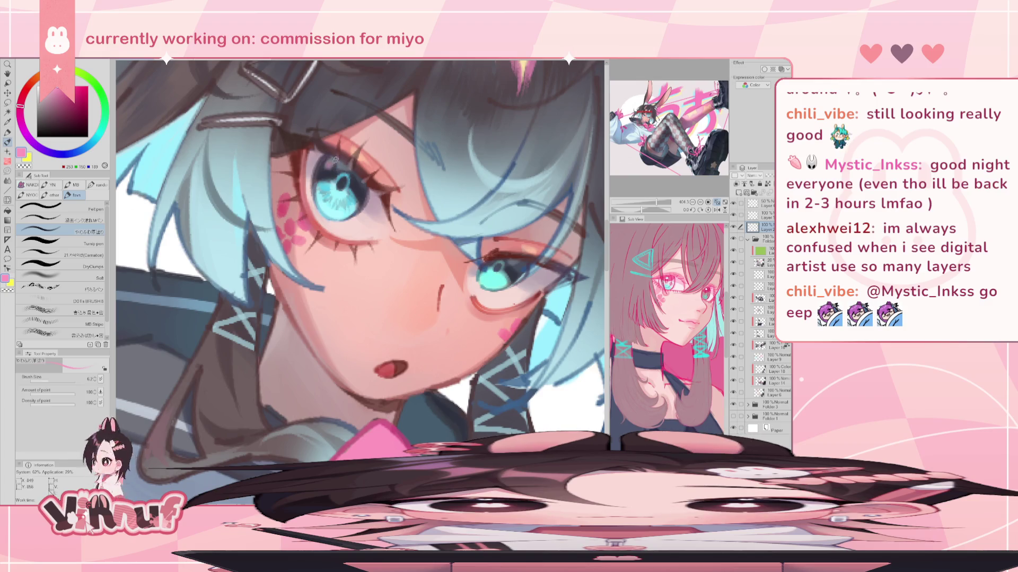
left_click_drag(657, 203, 656, 198)
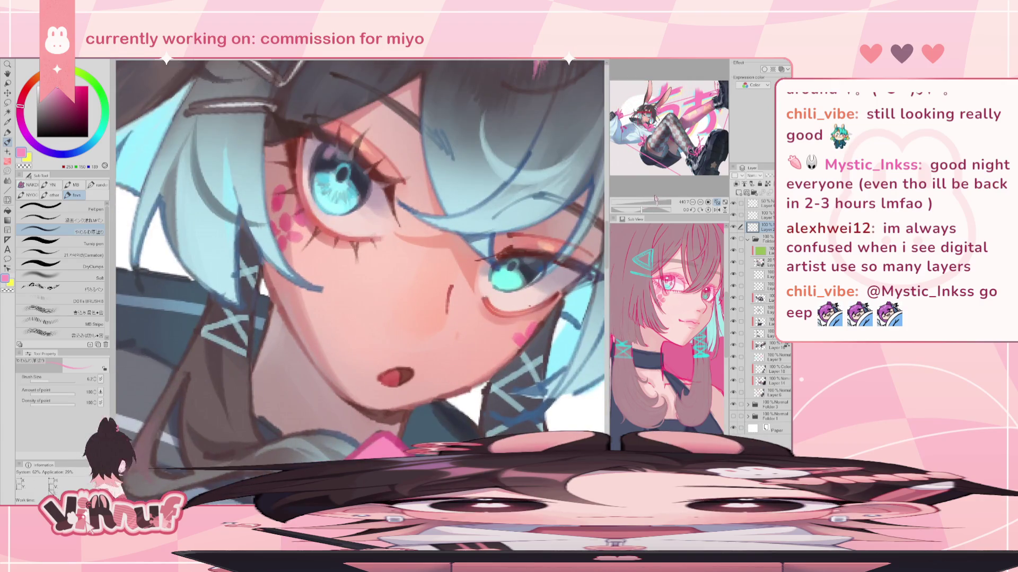
left_click(53, 254)
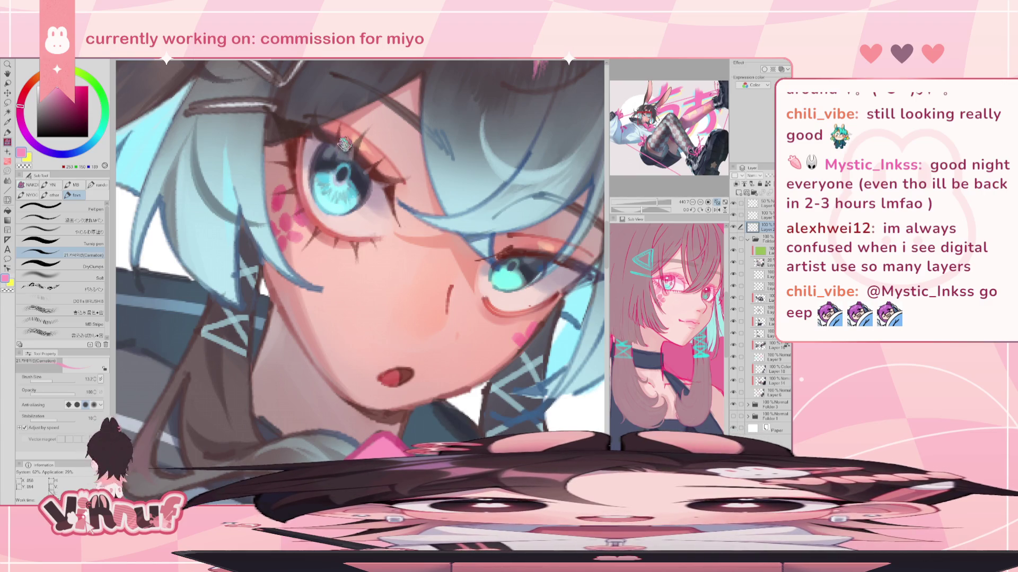
key("bracketleft")
key("bracketleft")
key("bracketleft")
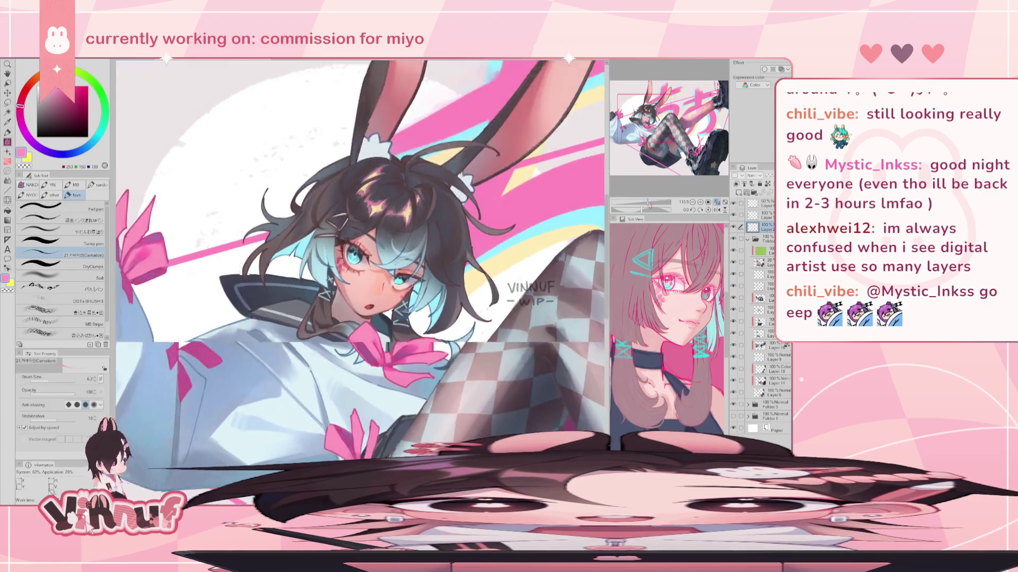
Step: Paint the eye linework in dark navy (49,50,63), checking the whole piece before and after
left_click_drag(659, 202, 659, 202)
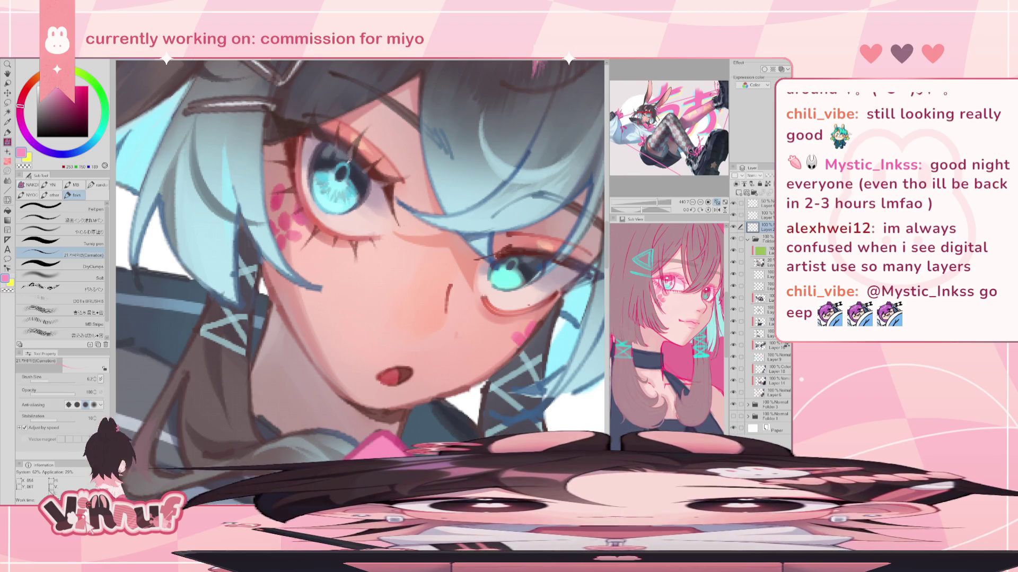
left_click(357, 139, "alt")
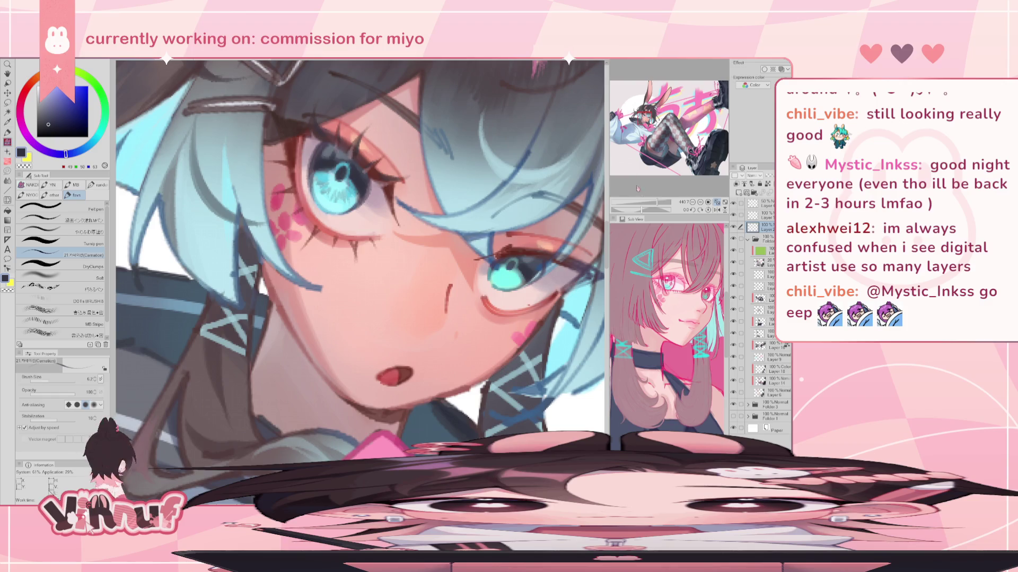
scroll(638, 188, "down", 5)
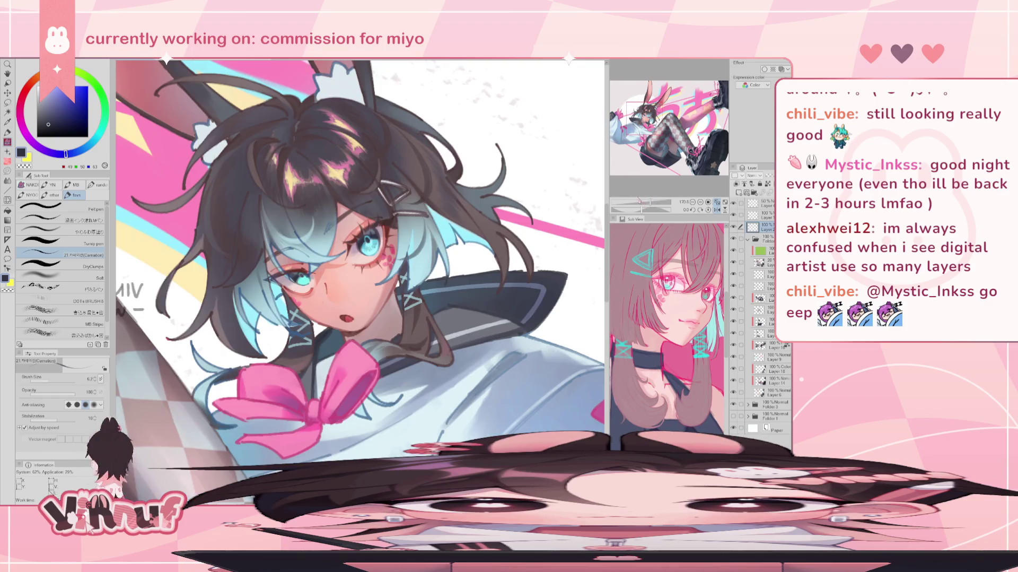
Step: Eyedrop pink from the artwork and set the ink sub-tool to brush size 11.5
scroll(637, 188, "down", 3)
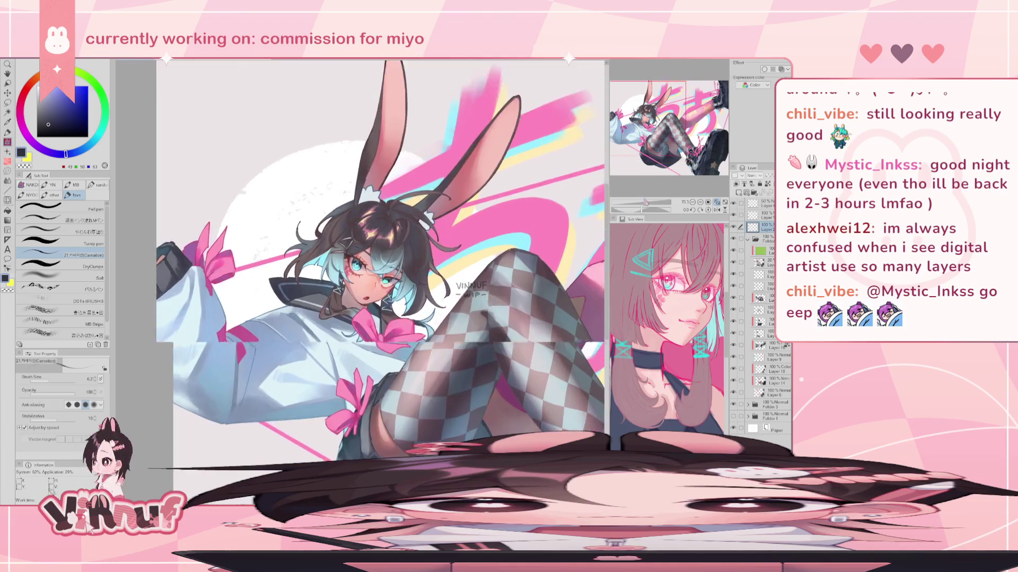
scroll(647, 194, "up", 3)
scroll(658, 202, "up", 3)
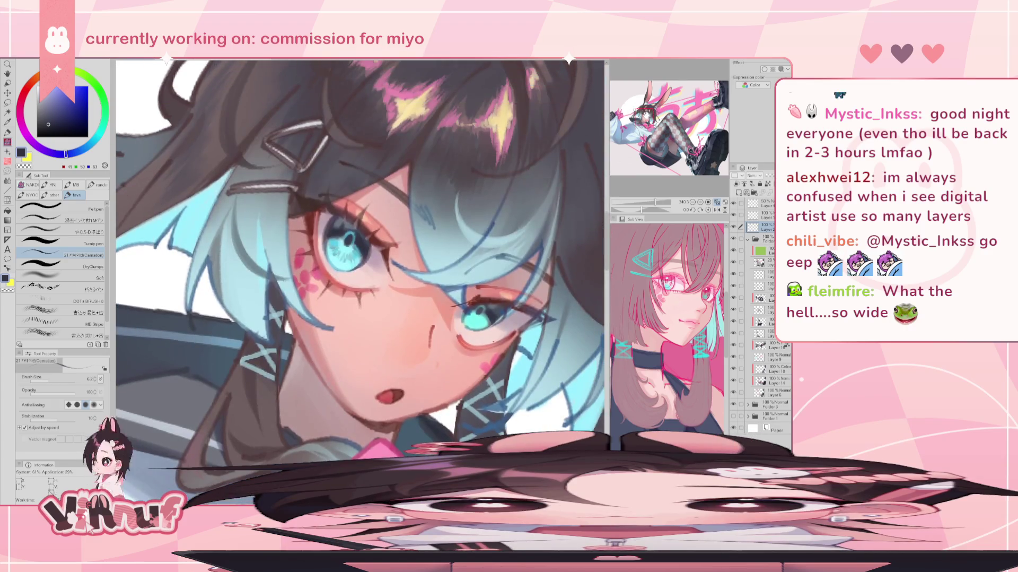
left_click(491, 360, "alt")
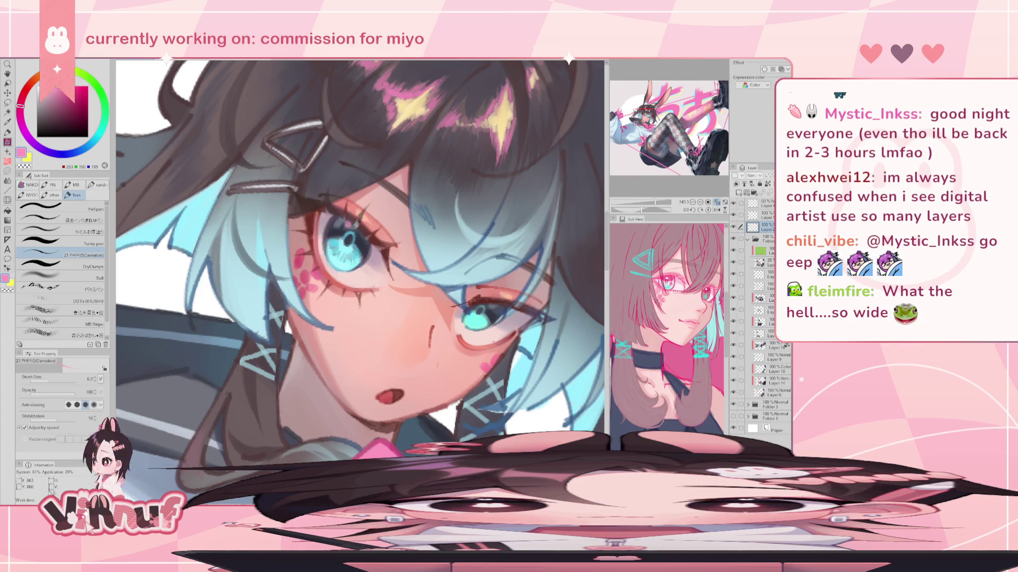
mouse_move(656, 202)
left_mouse_down()
mouse_move(647, 202)
mouse_move(658, 202)
left_mouse_up()
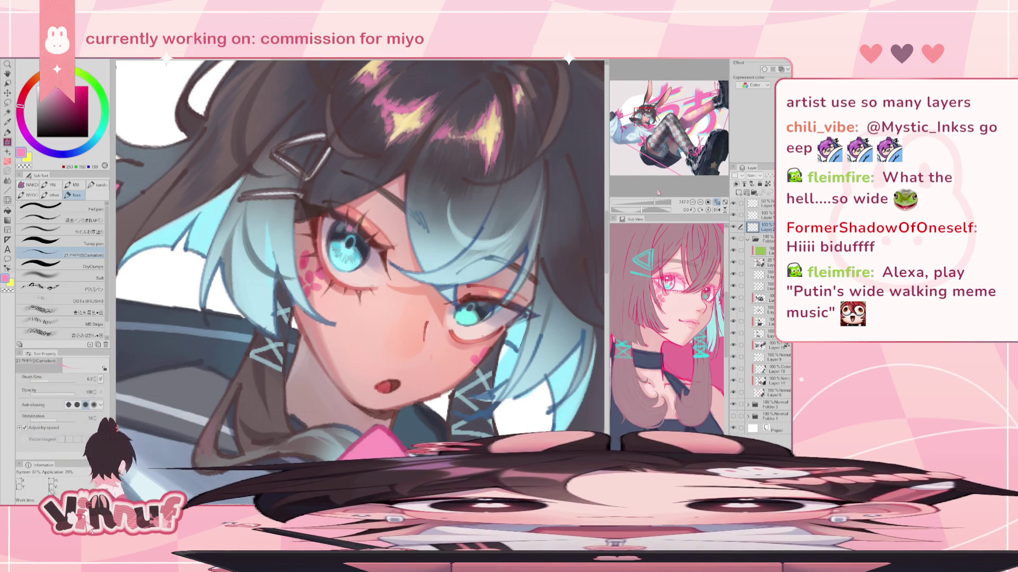
left_click_drag(657, 203, 656, 203)
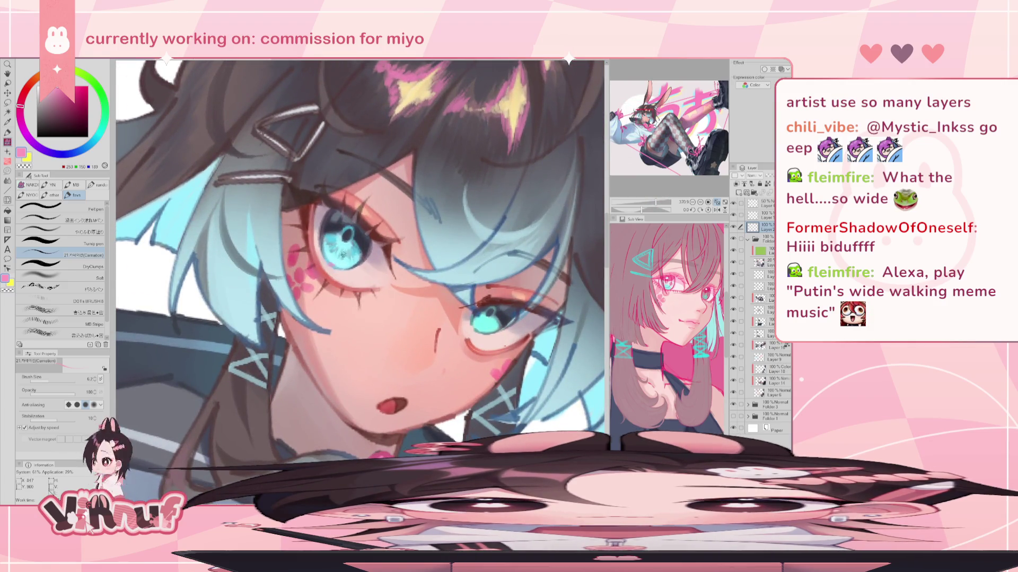
key("p")
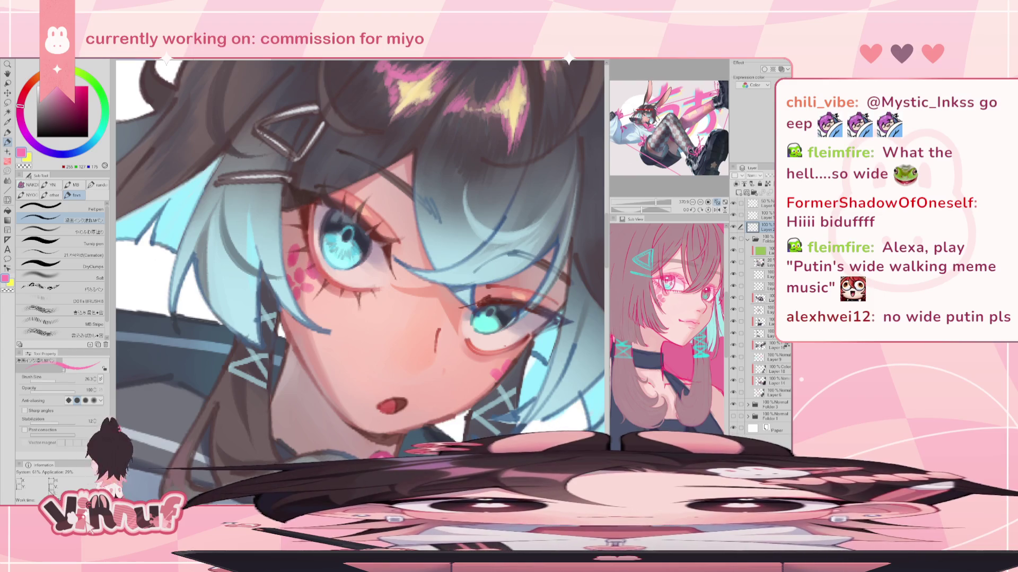
left_click_drag(56, 381, 52, 380)
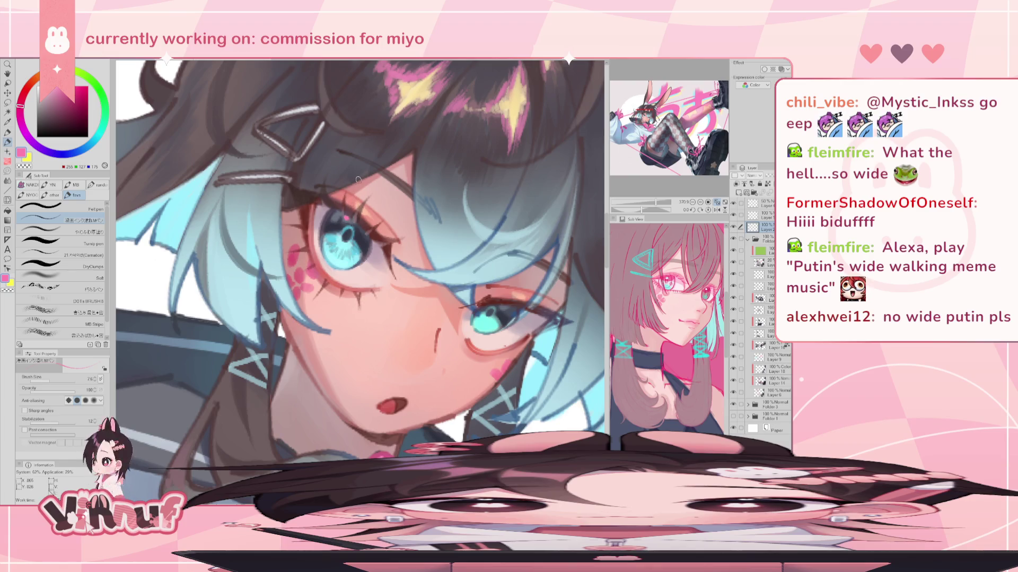
Step: Zoom in on the girl's eye and select the soft watercolor brush
scroll(358, 179, "down", 2)
scroll(358, 178, "down", 2)
scroll(358, 178, "down", 2)
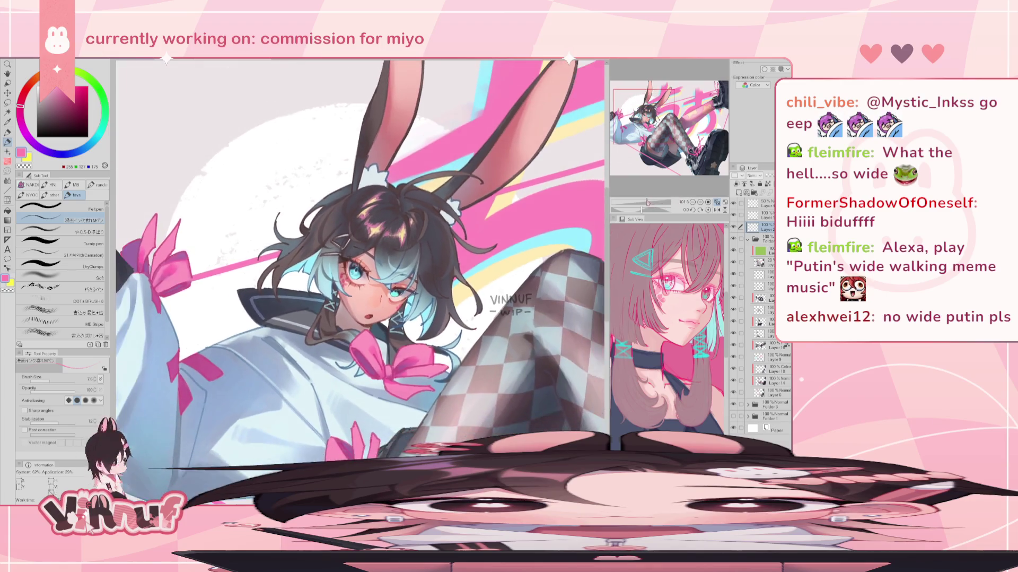
scroll(361, 265, "up", 3)
scroll(361, 265, "up", 3)
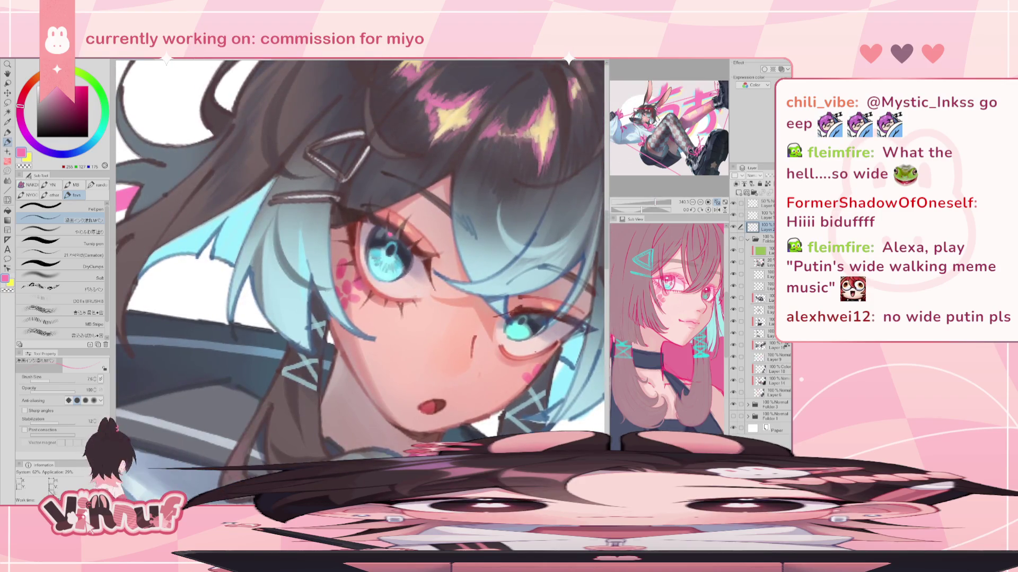
scroll(424, 309, "up", 2)
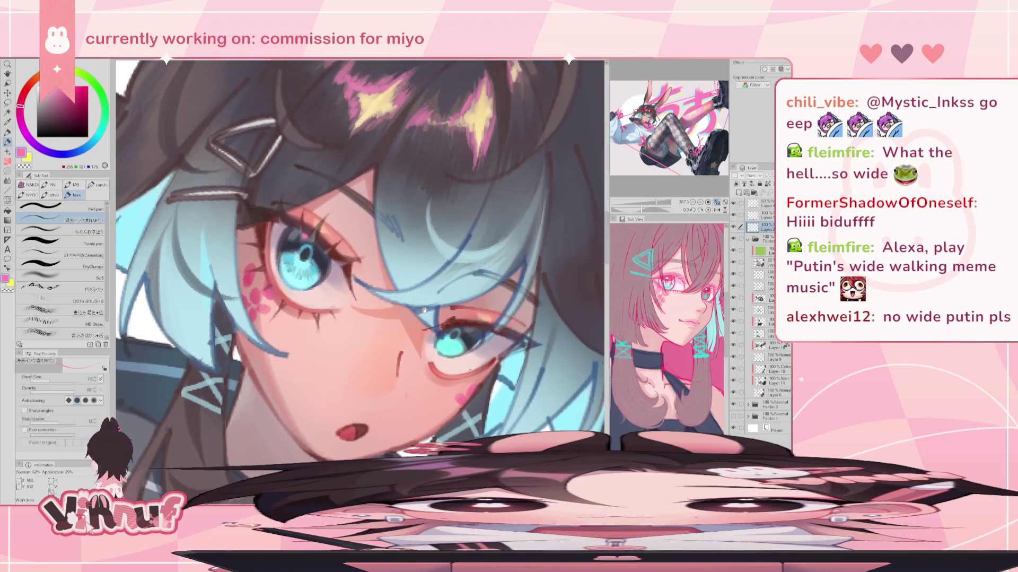
left_click_drag(515, 277, 549, 279)
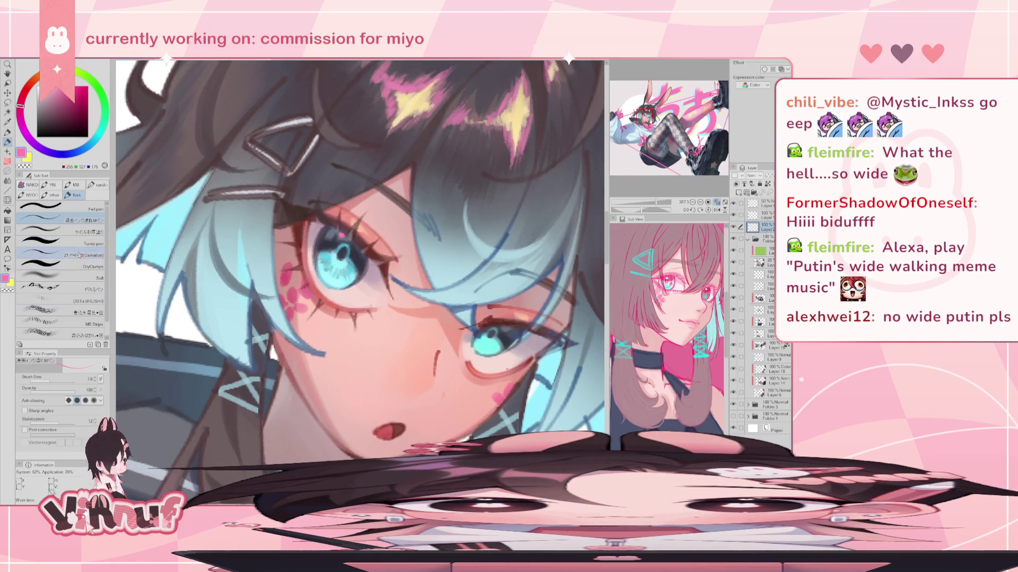
left_click(80, 232)
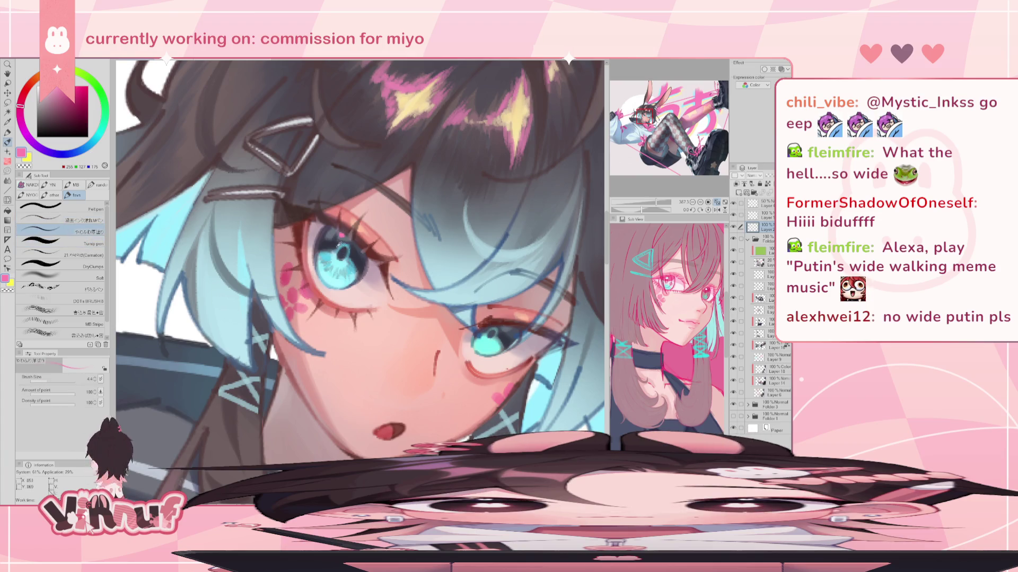
Step: Eyedrop light cyan from the iris and dab it into the iris
left_click(341, 244, "alt")
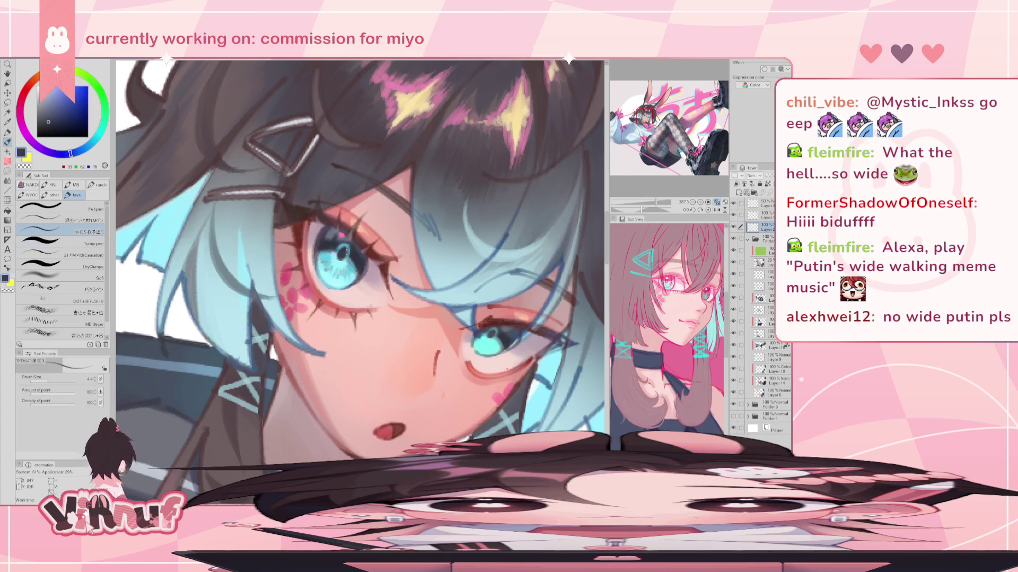
left_click(352, 253, "alt")
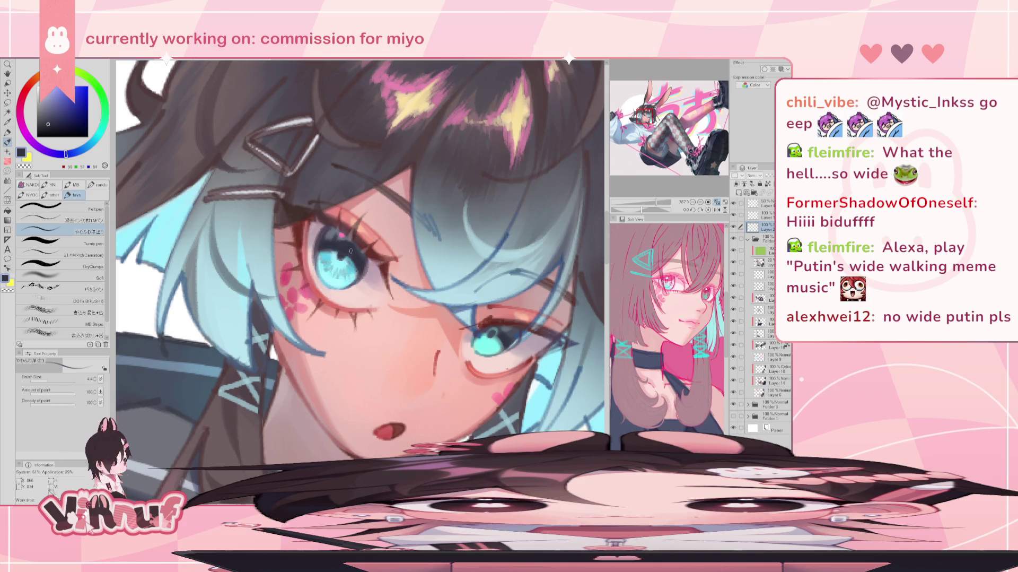
left_click(345, 257, "alt")
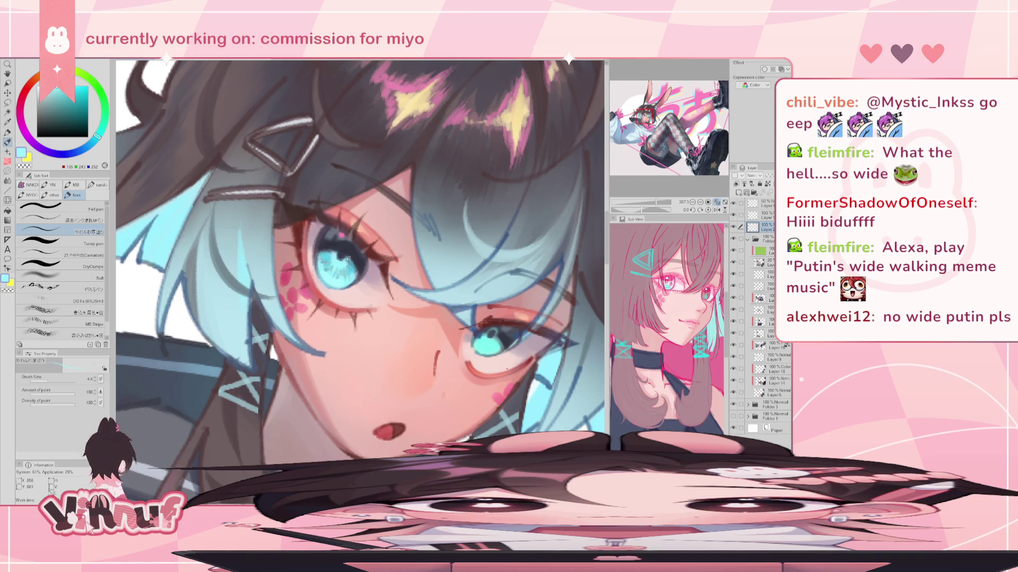
left_click_drag(341, 254, 348, 259)
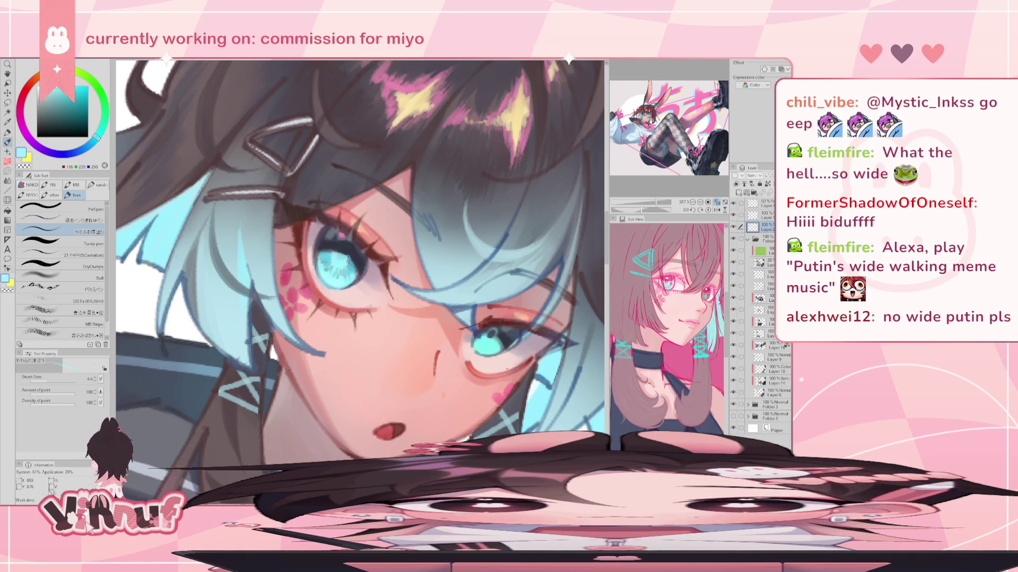
Step: Sample darker cyan and navy eye tones, end on pale cyan, and zoom out
left_click(348, 252, "alt")
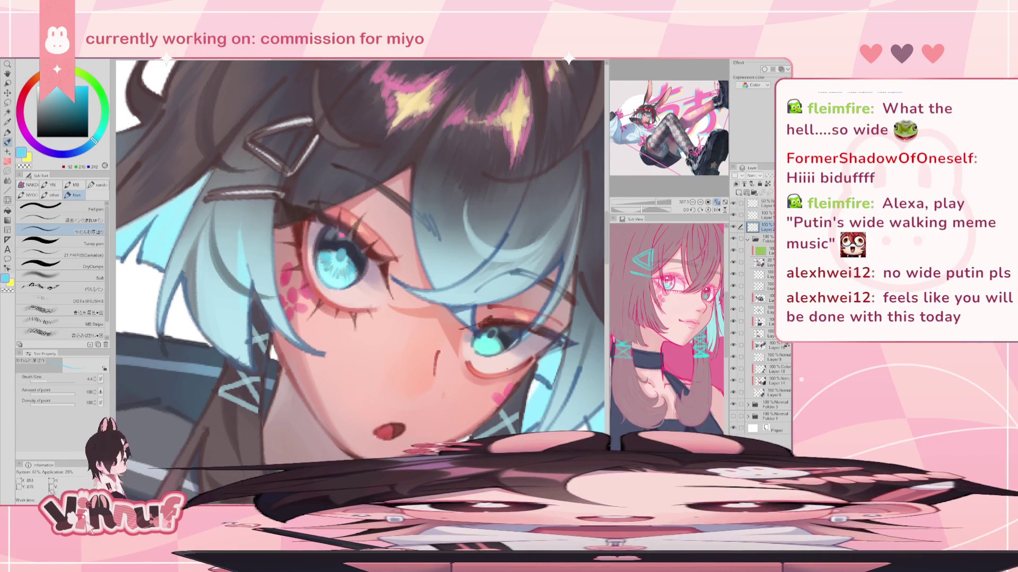
left_click(370, 240, "alt")
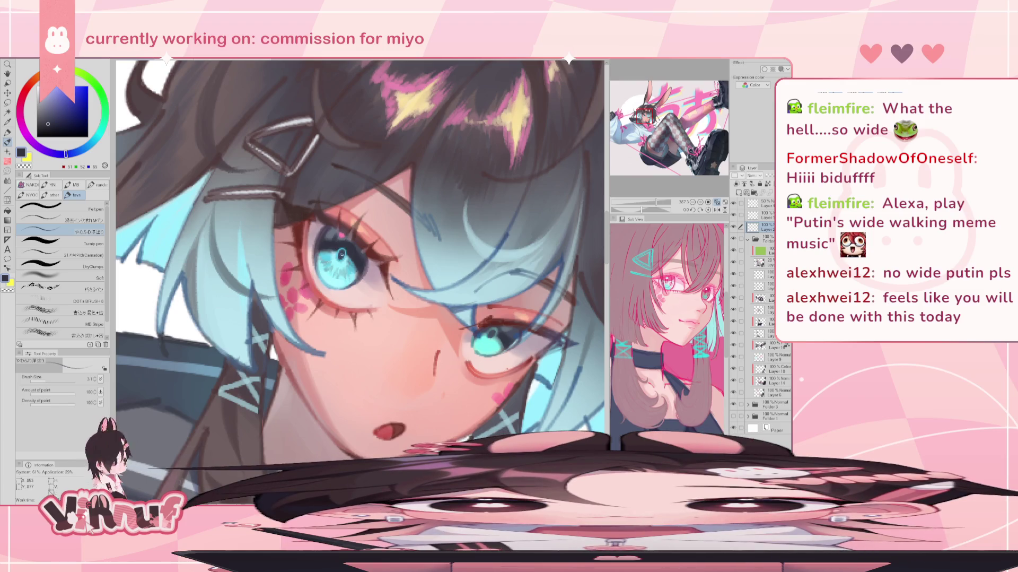
left_click(371, 241, "alt")
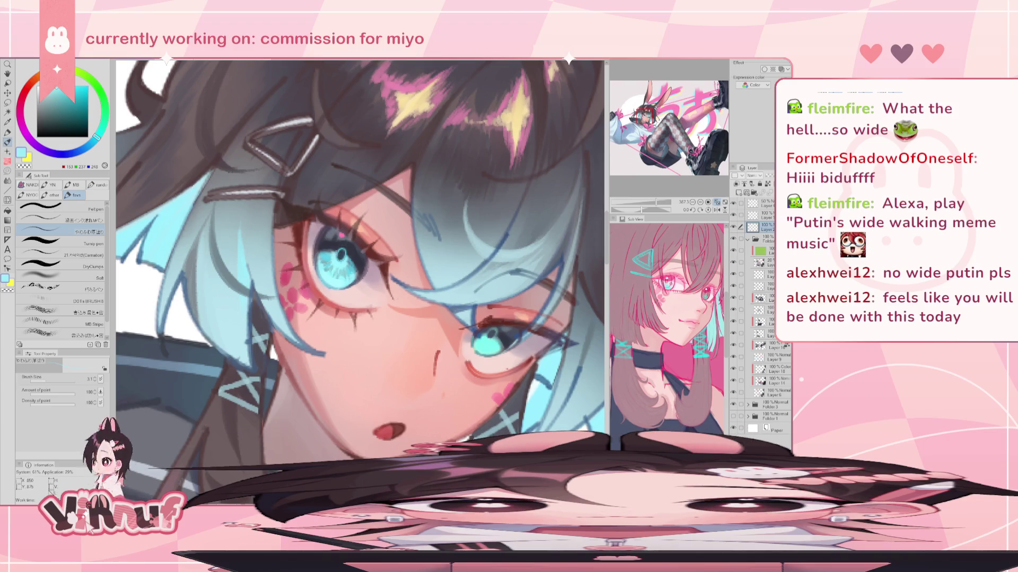
scroll(365, 220, "down", 3)
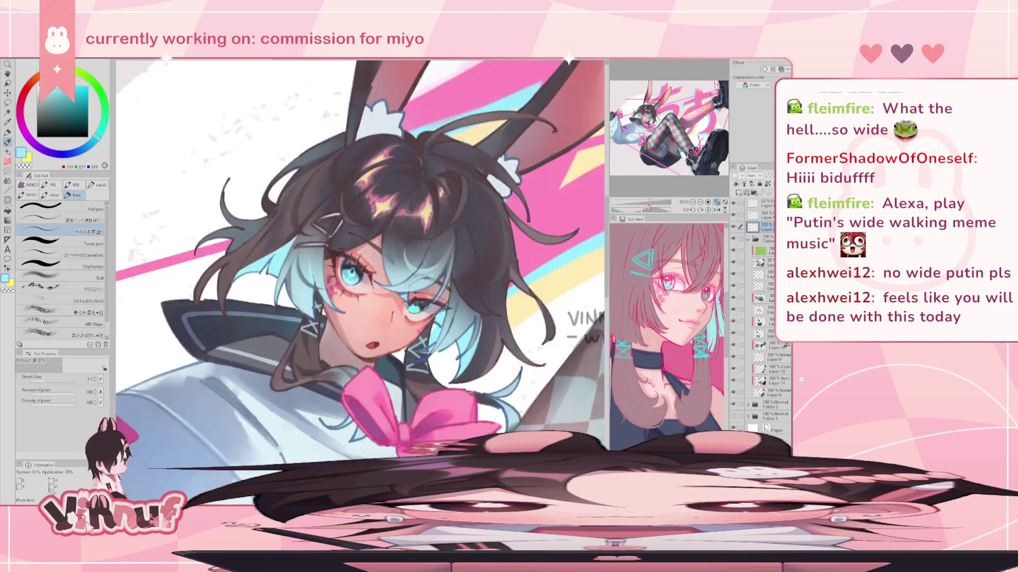
scroll(364, 220, "down", 3)
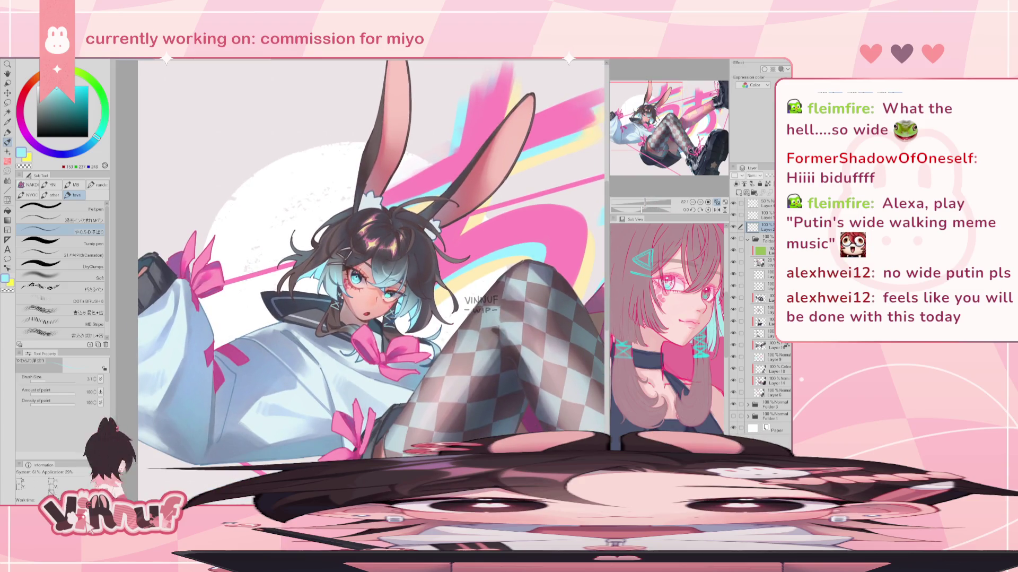